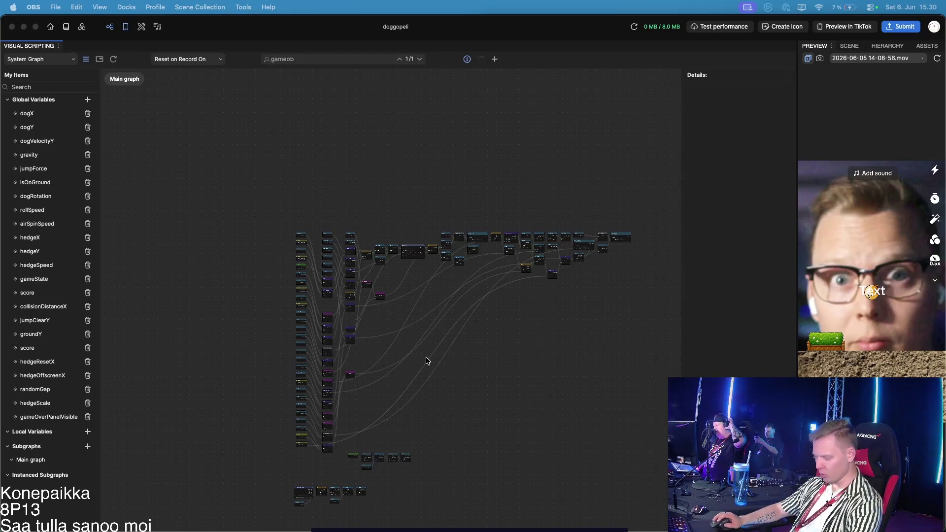
# Pan around the visual scripting graph and select the dogY variable node
pyautogui.scroll(-1, 135, 222)
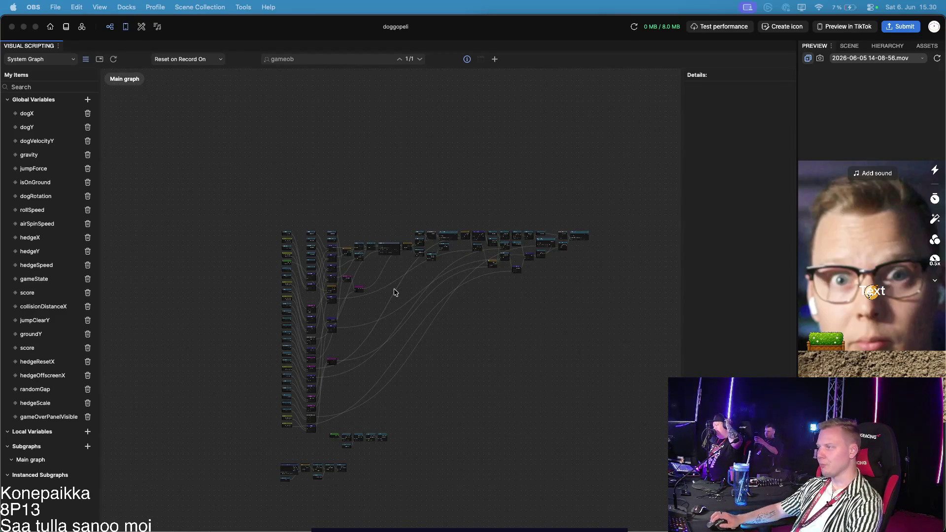
pyautogui.scroll(1, 395, 292)
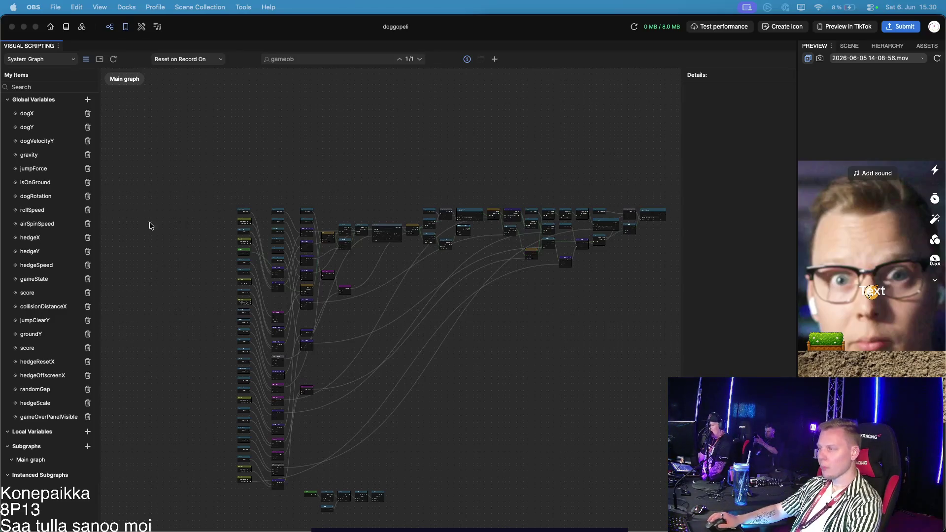
pyautogui.scroll(5, 632, 213)
pyautogui.scroll(5, 632, 214)
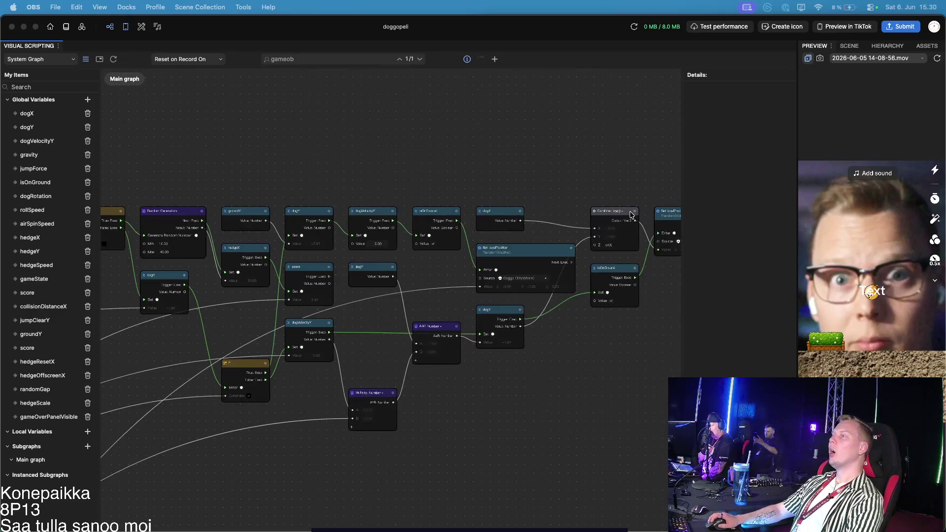
pyautogui.scroll(-1, 603, 226)
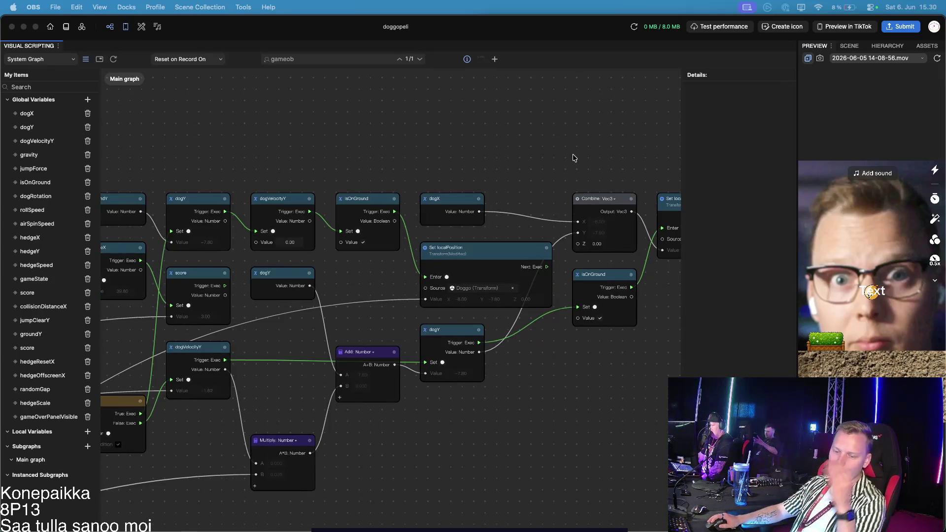
pyautogui.scroll(-5, 552, 160)
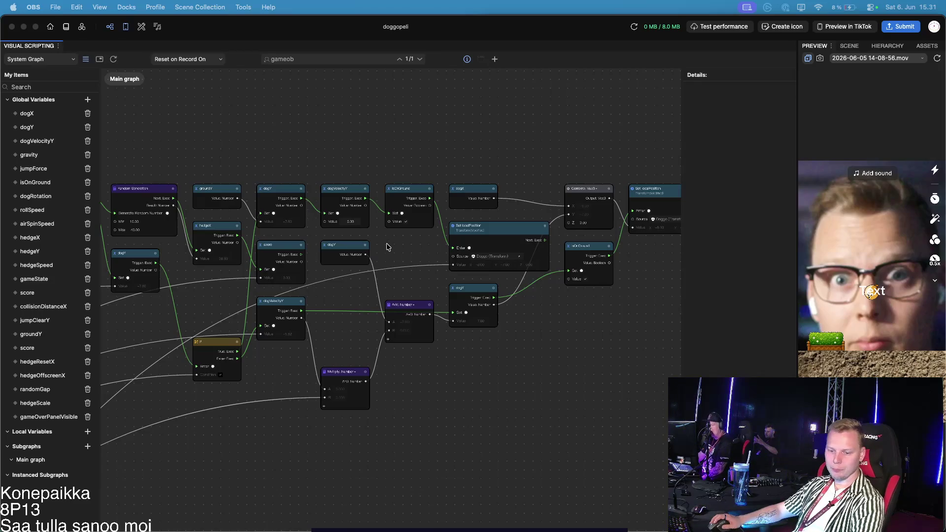
pyautogui.click(360, 241)
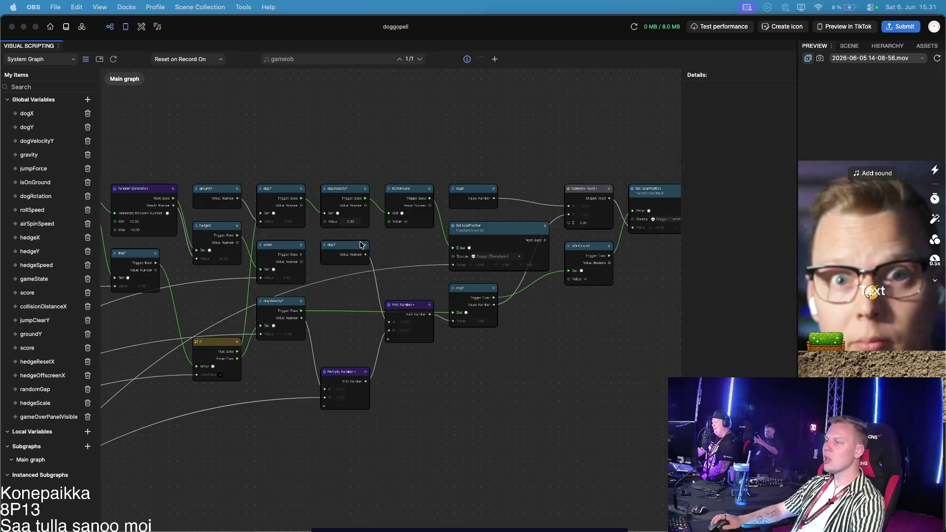
pyautogui.scroll(3, 517, 314)
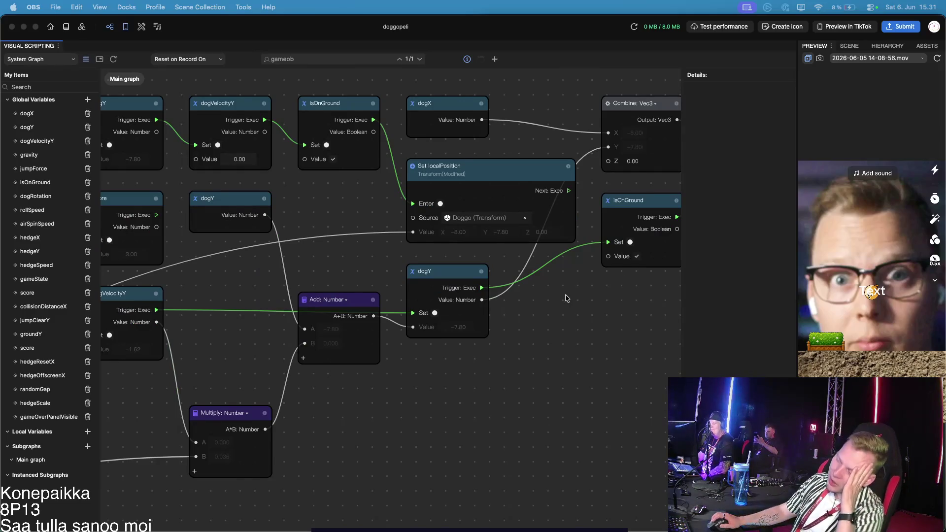
pyautogui.scroll(1, 566, 298)
pyautogui.hscroll(4, 545, 242)
pyautogui.scroll(3, 544, 242)
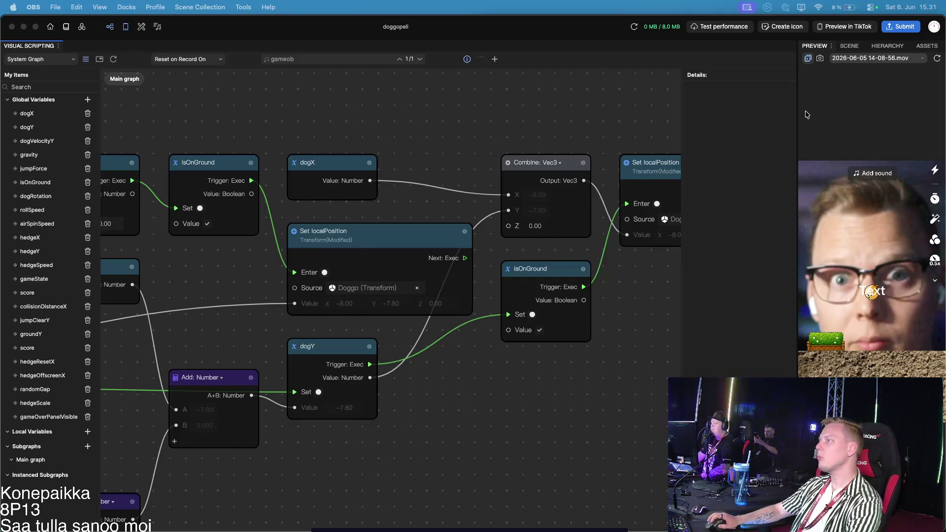
# Show the scene Hierarchy and check 2D Scene Object's Add object > Empty Object option without adding it
pyautogui.click(850, 46)
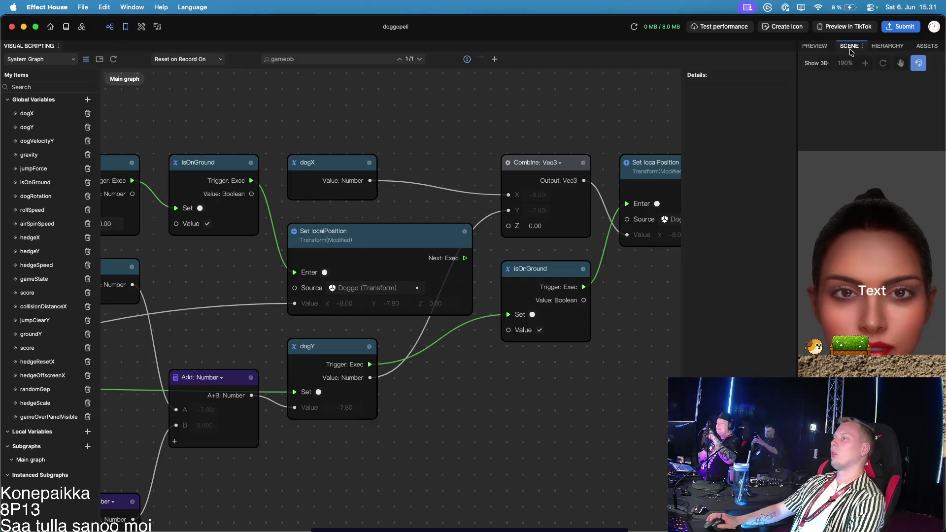
pyautogui.click(885, 46)
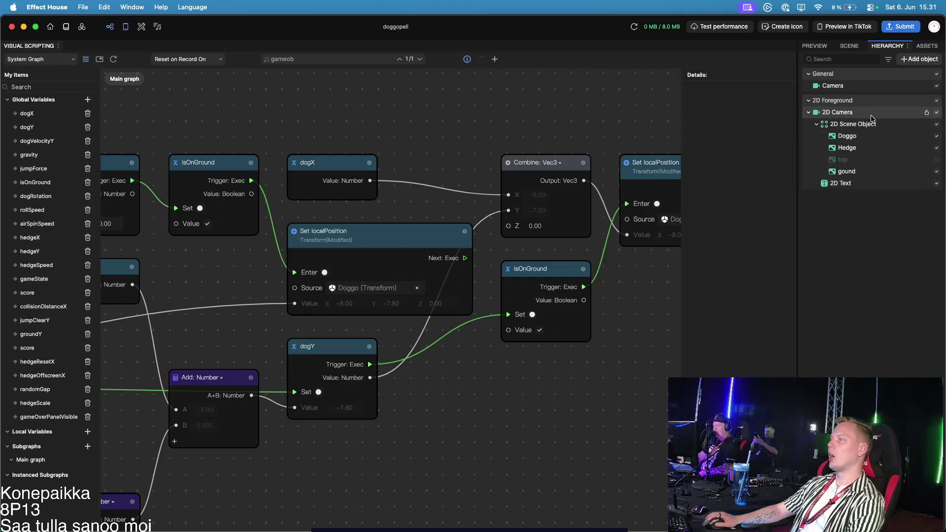
pyautogui.rightClick(848, 129)
pyautogui.moveTo(784, 181)
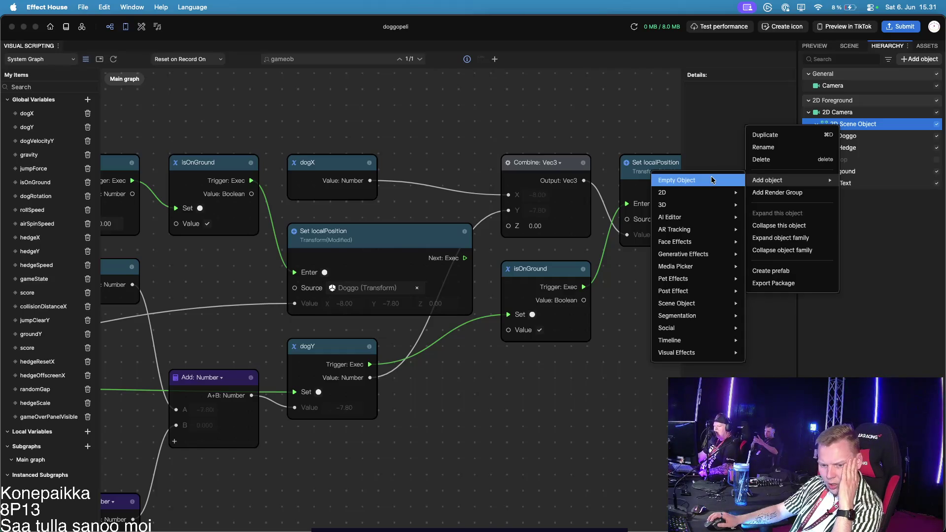
pyautogui.click(910, 291)
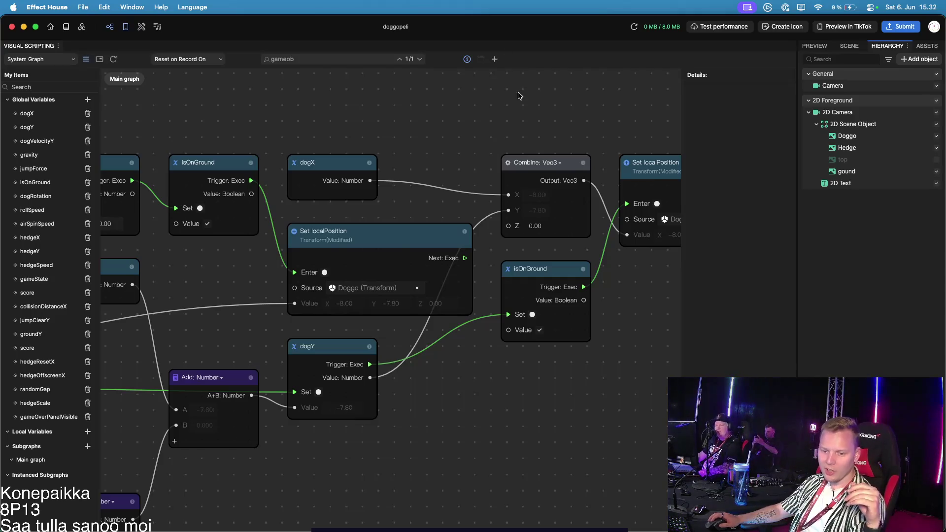
pyautogui.scroll(-3, 543, 212)
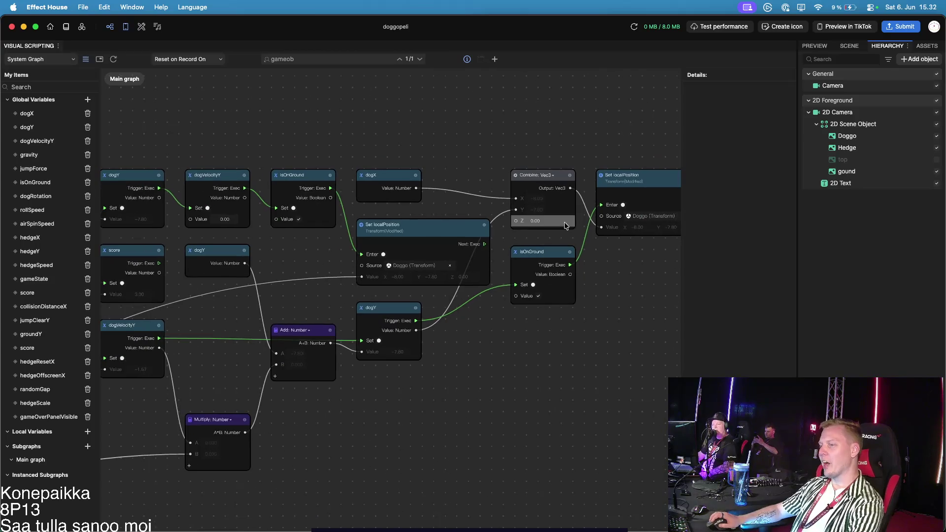
pyautogui.hscroll(5, 566, 214)
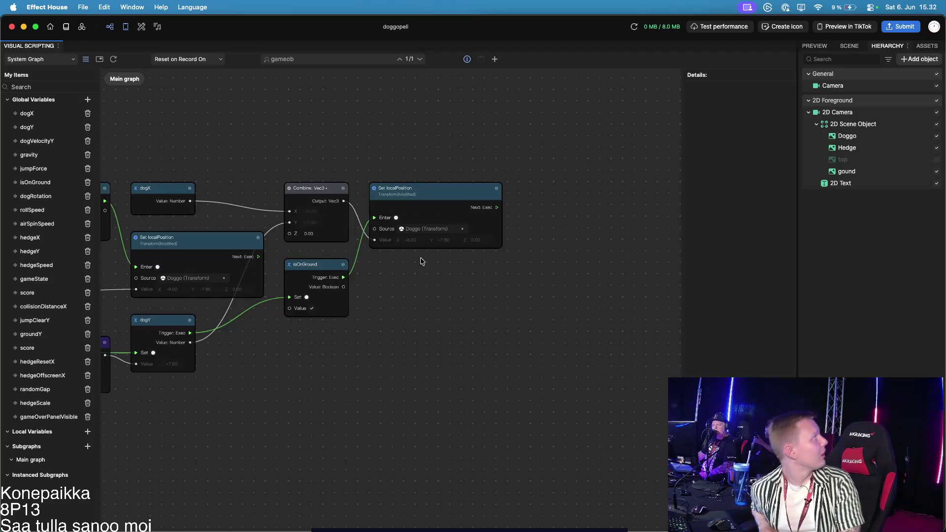
pyautogui.scroll(2, 329, 249)
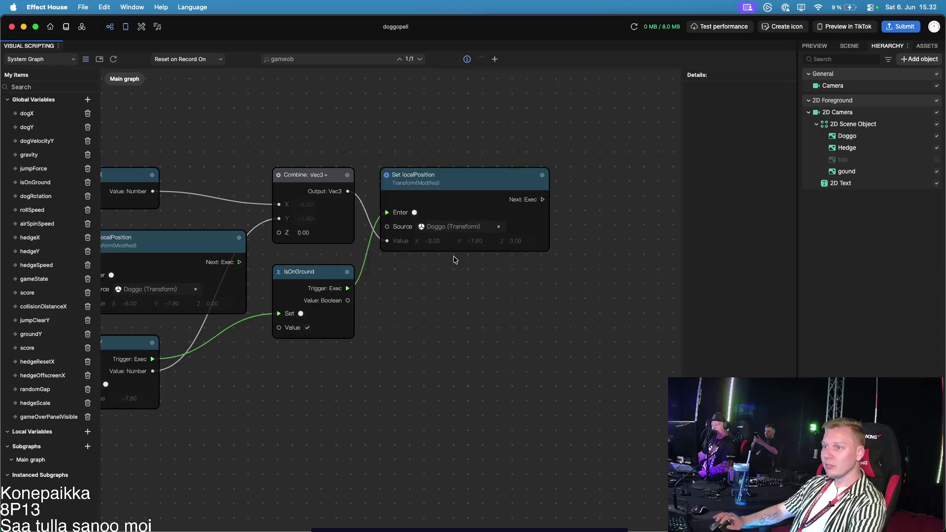
pyautogui.hotkey('alt', 'space')
pyautogui.write('fi')
pyautogui.press('Return')
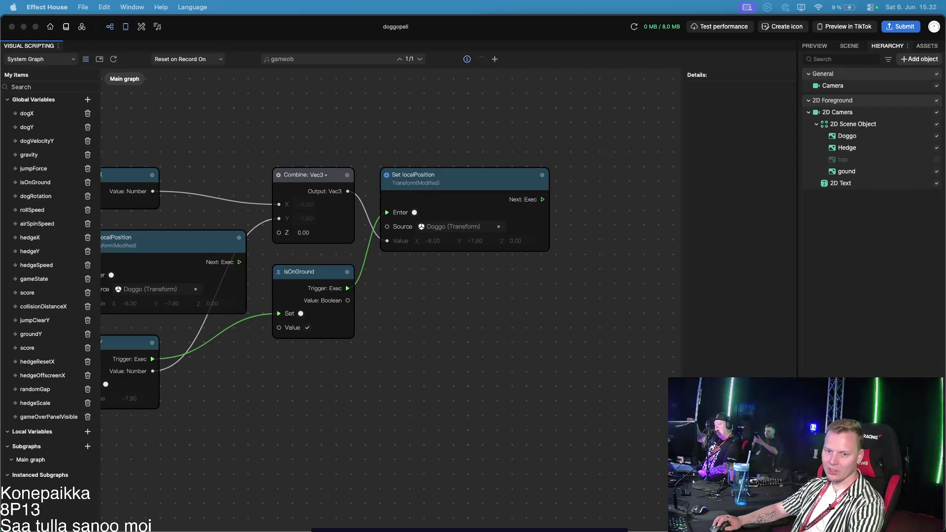
pyautogui.moveTo(25, 181)
pyautogui.mouseDown()
pyautogui.moveTo(874, 142)
pyautogui.moveTo(857, 170)
pyautogui.mouseUp()
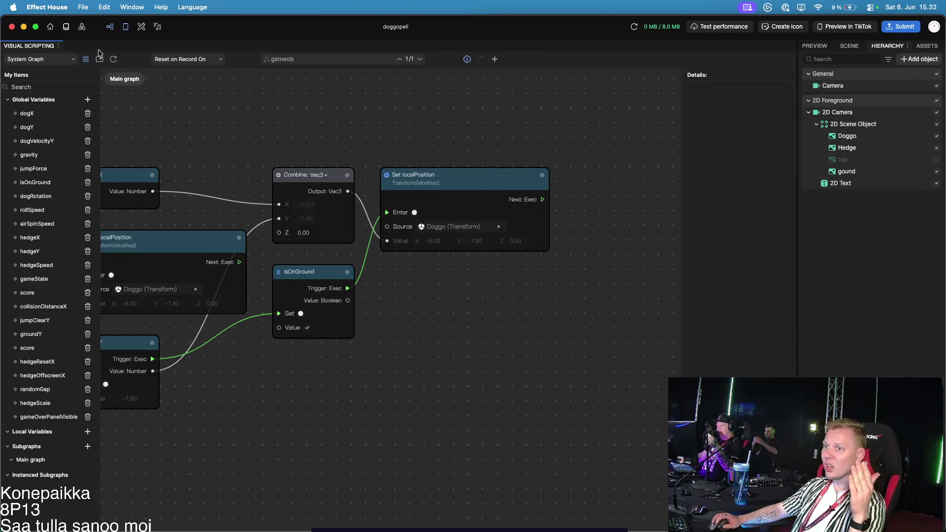
# Drag the two ChatGPT Image PNGs into the Assets panel beside doggo, gound, hedge and top
pyautogui.click(58, 46)
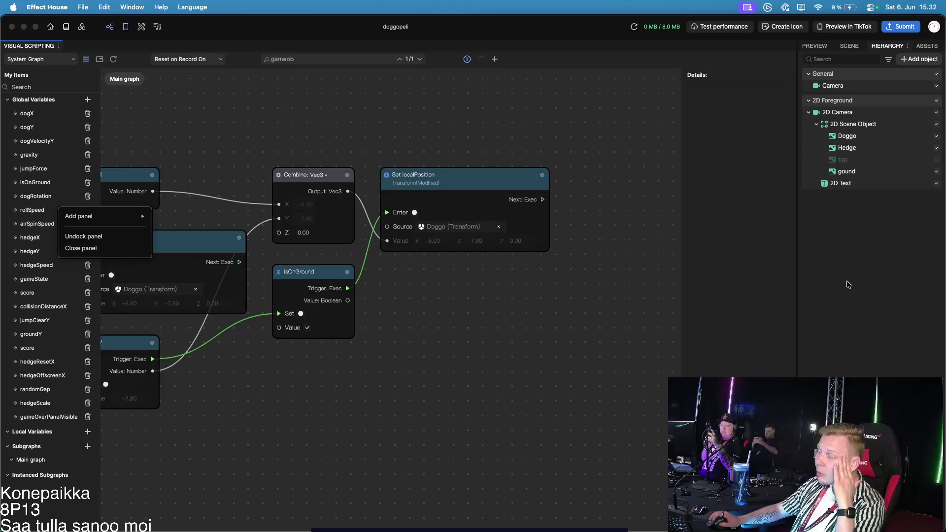
pyautogui.click(851, 266)
pyautogui.click(857, 46)
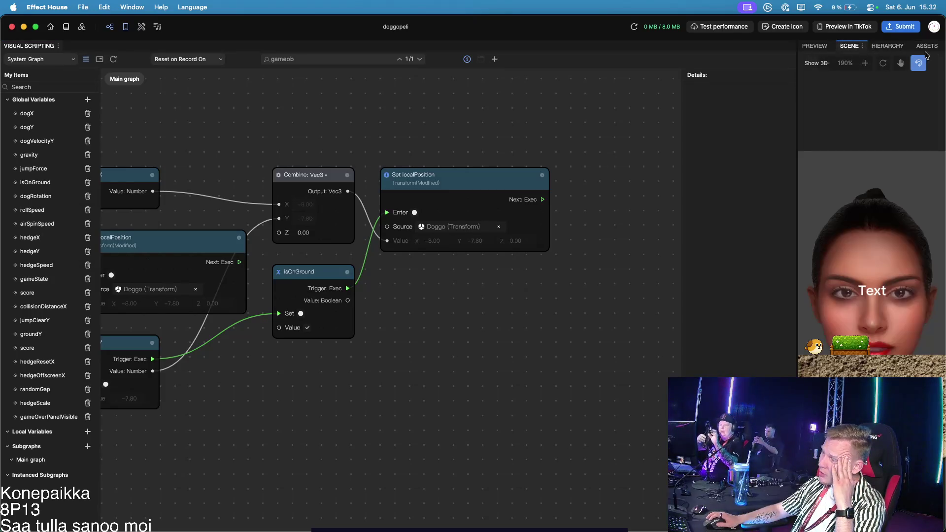
pyautogui.click(927, 46)
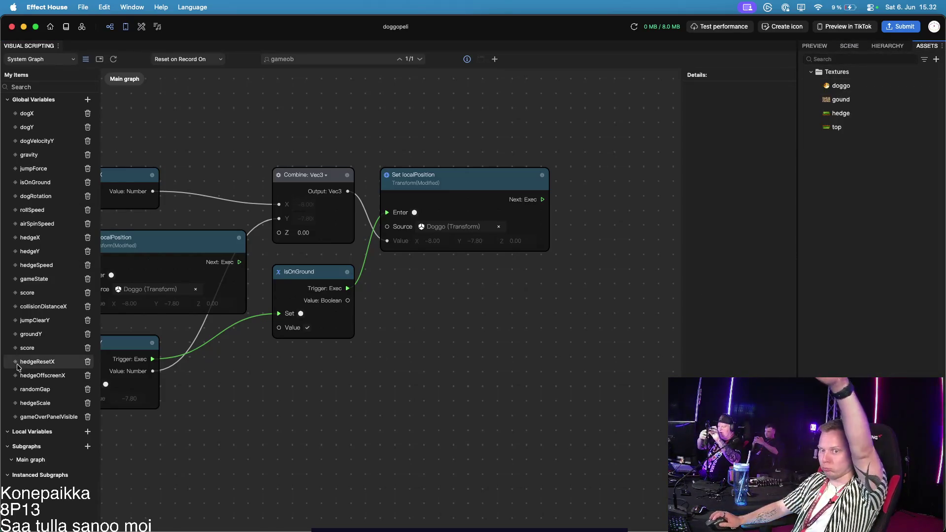
pyautogui.moveTo(60, 219)
pyautogui.mouseDown()
pyautogui.moveTo(628, 140)
pyautogui.moveTo(838, 144)
pyautogui.mouseUp()
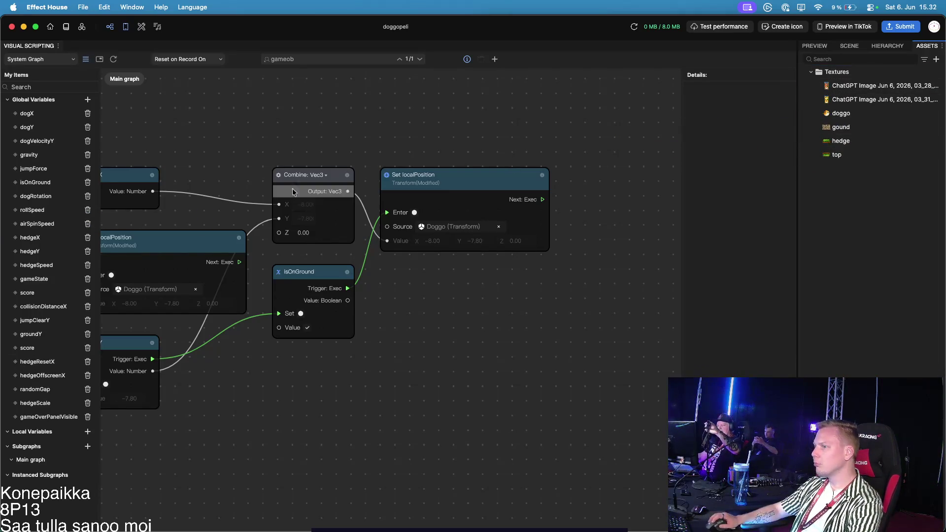
# Switch the right panel back to the scene preview
pyautogui.click(853, 45)
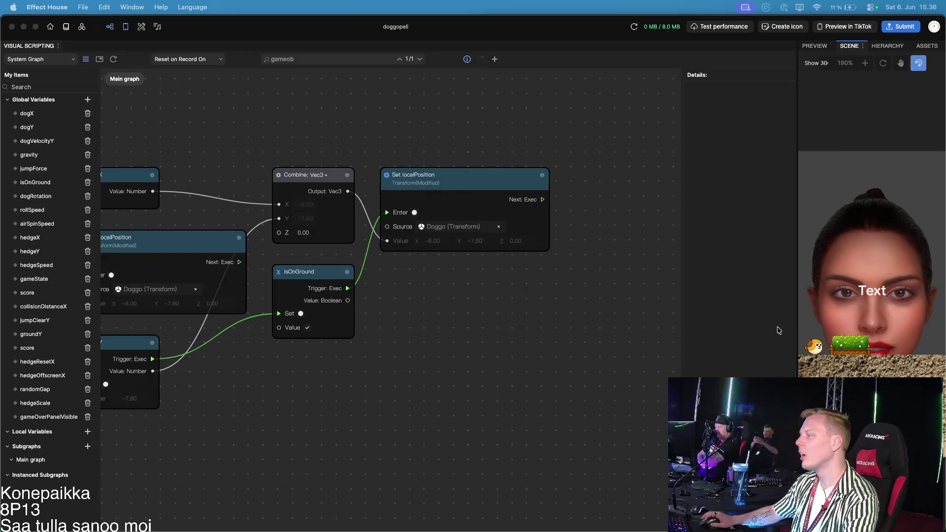
# Open the live Preview panel and start recording the dog game
pyautogui.click(815, 45)
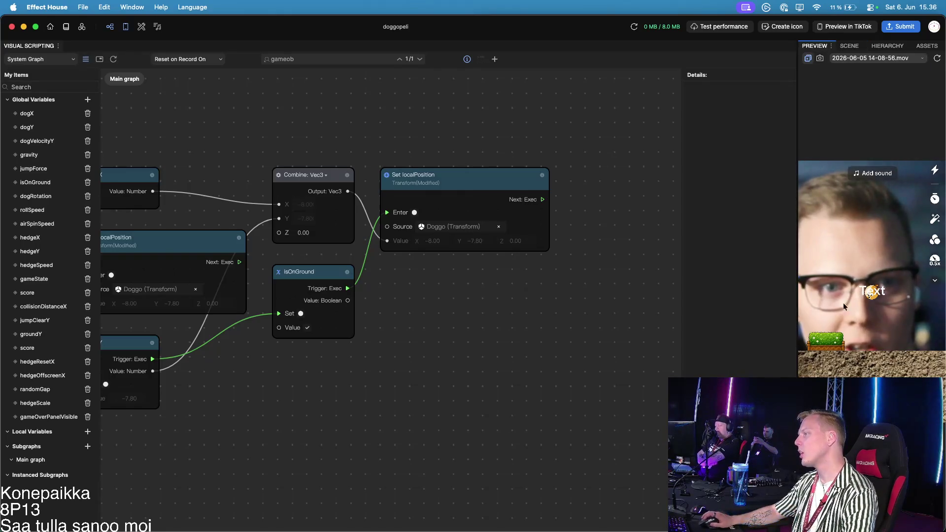
pyautogui.click(882, 366)
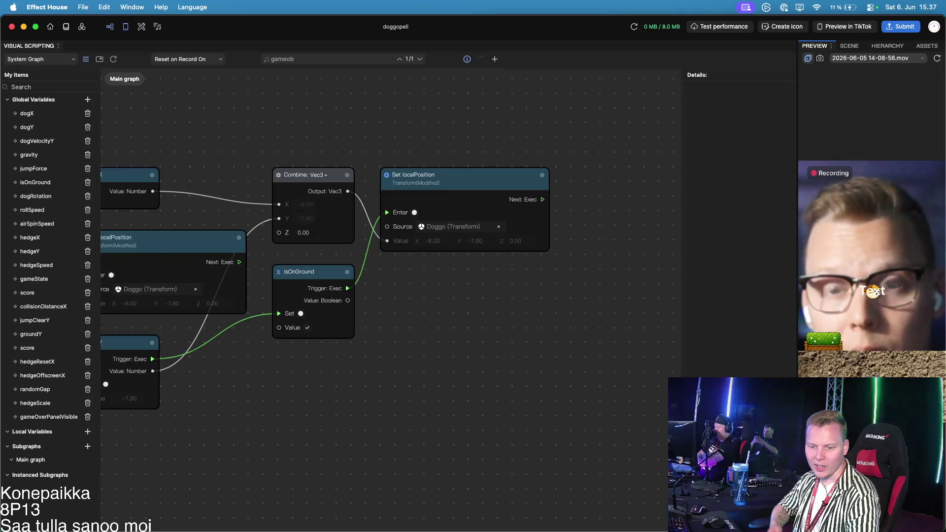
# Switch to the Ghostty terminal and rerun the previous transcription command
pyautogui.hotkey('alt', 'space')
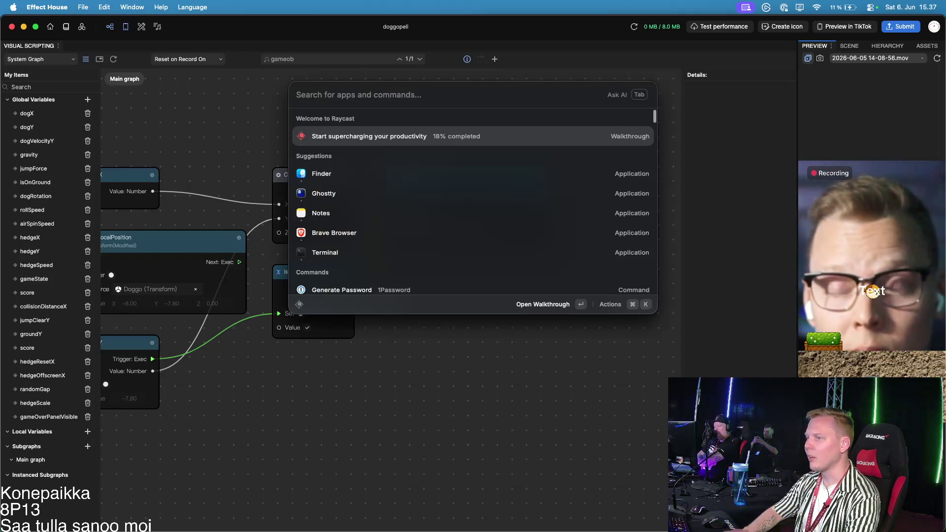
pyautogui.press('Escape')
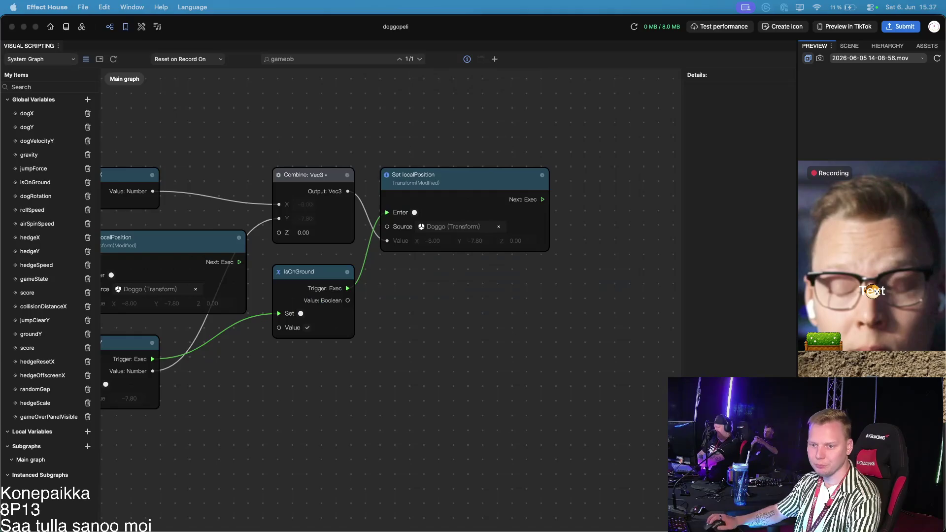
pyautogui.press('super+Tab')
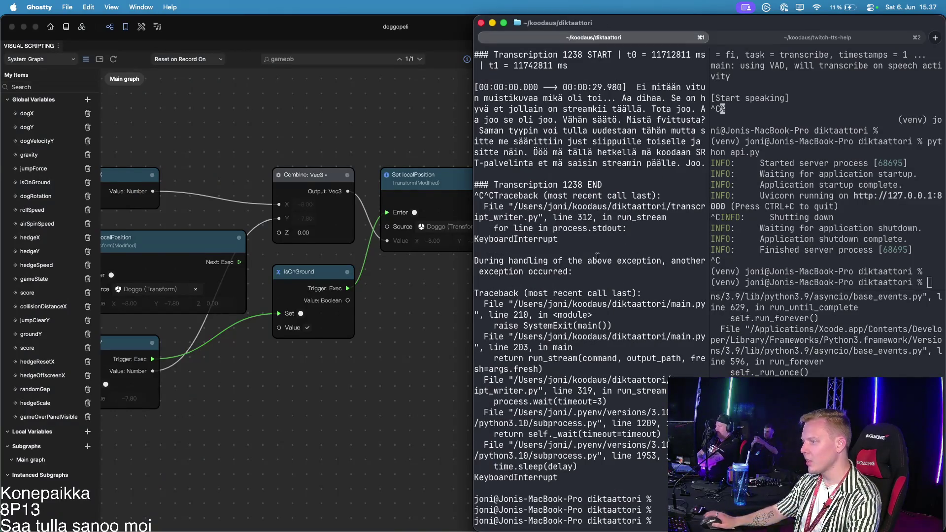
pyautogui.press('Up')
pyautogui.press('Return')
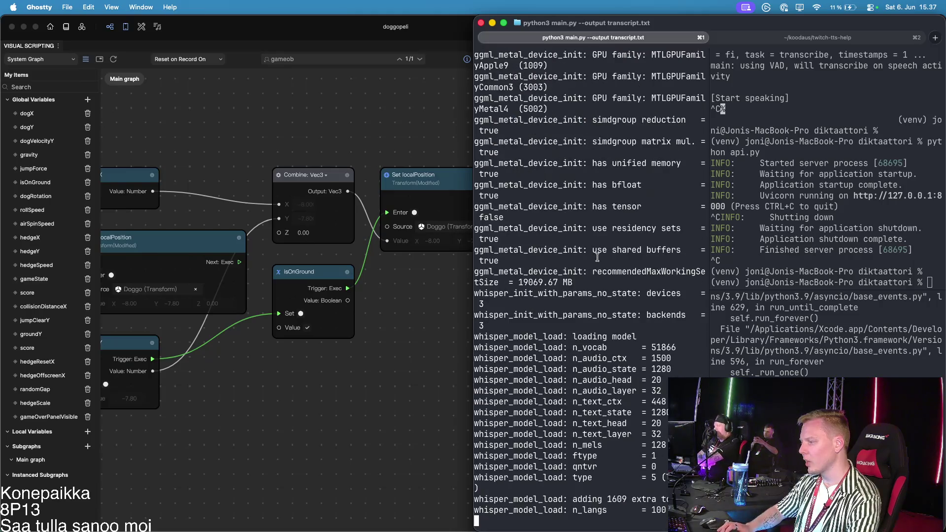
# Rerun 'python api.py' in the right pane, then bring Effect House back to the front
pyautogui.click(853, 276)
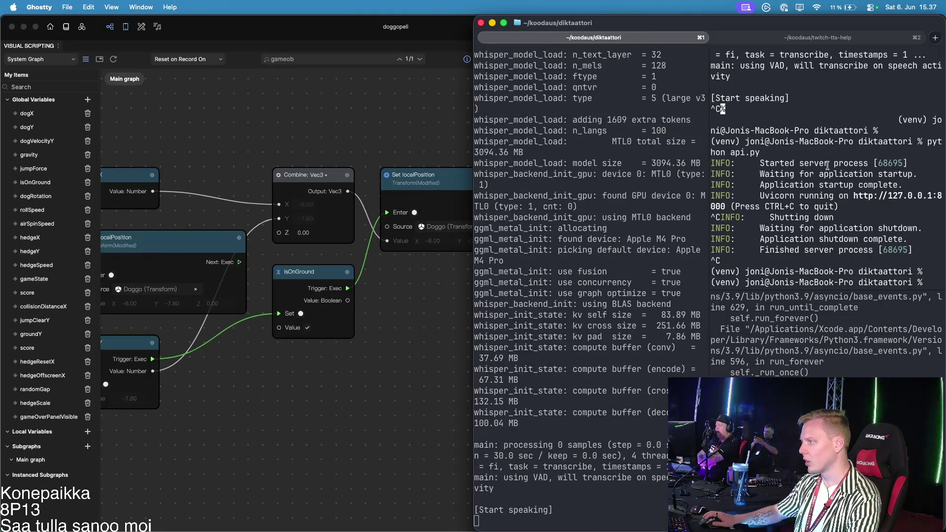
pyautogui.press('Up')
pyautogui.press('Return')
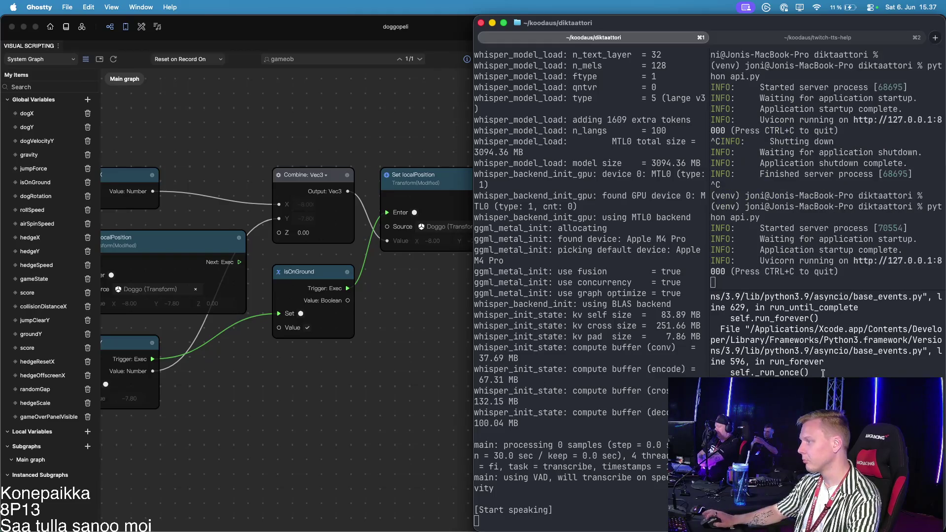
pyautogui.click(824, 373)
pyautogui.scroll(-3, 824, 373)
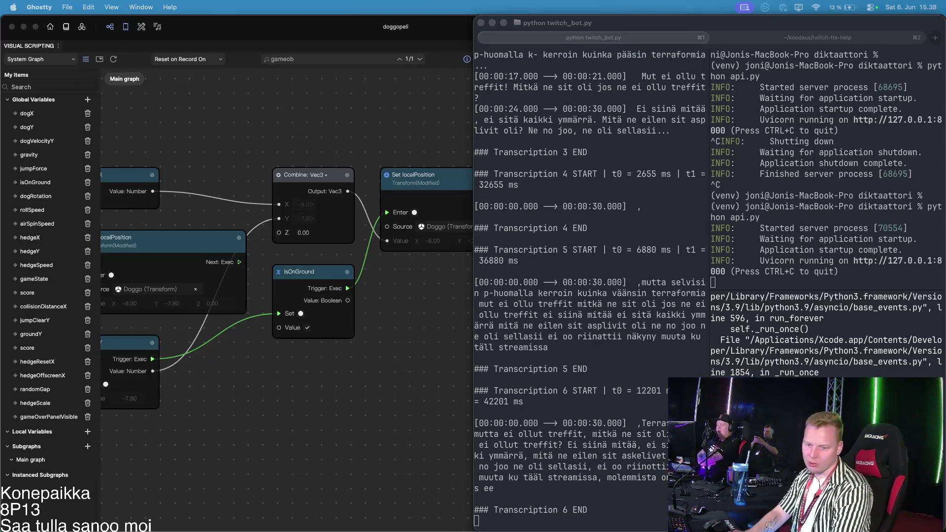
pyautogui.click(416, 444)
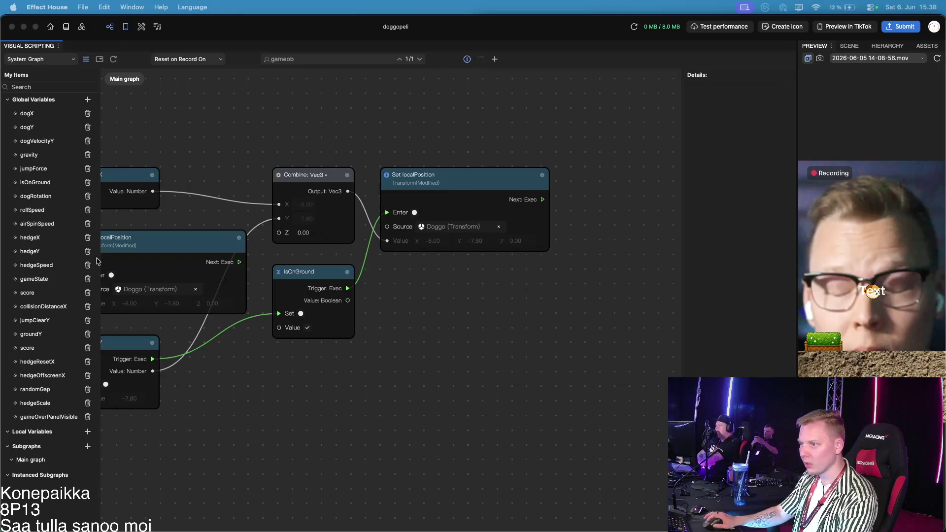
# Zoom out over the dog game's node graph, then switch back to Ghostty
pyautogui.scroll(-3, 417, 387)
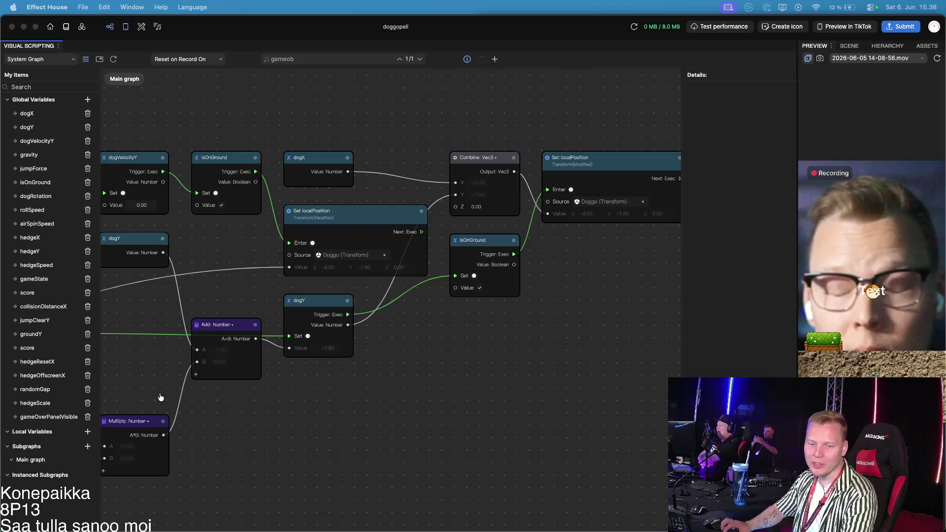
pyautogui.press('super+Tab')
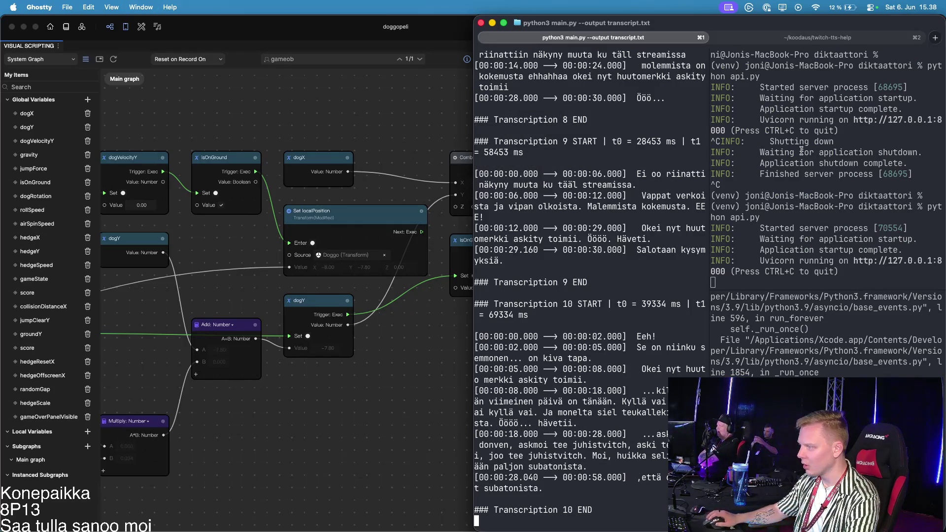
# Open a new Ghostty tab in ~/koodaus/diktaattori and run 'code .'
pyautogui.press('super+t')
pyautogui.write('code')
pyautogui.press('BackSpace')
pyautogui.press('BackSpace')
pyautogui.press('BackSpace')
pyautogui.write('ode')
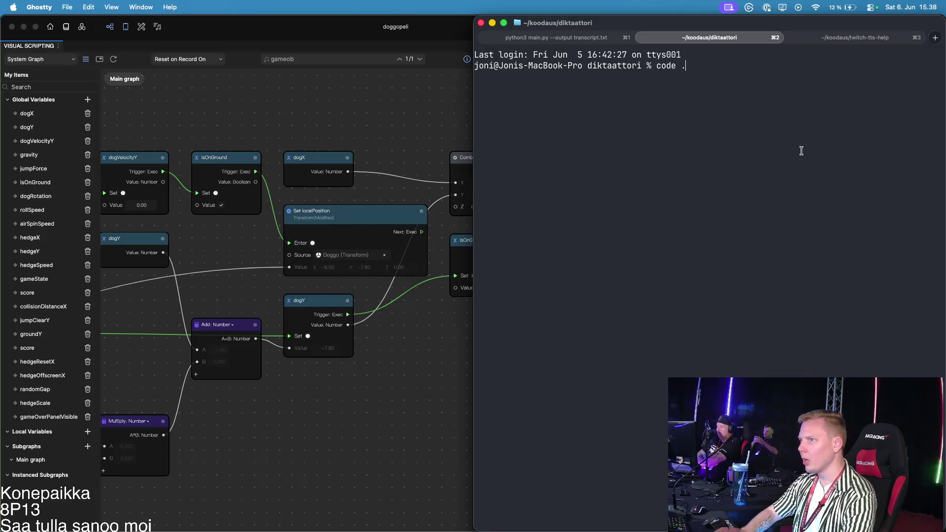
pyautogui.write(' .')
pyautogui.press('Return')
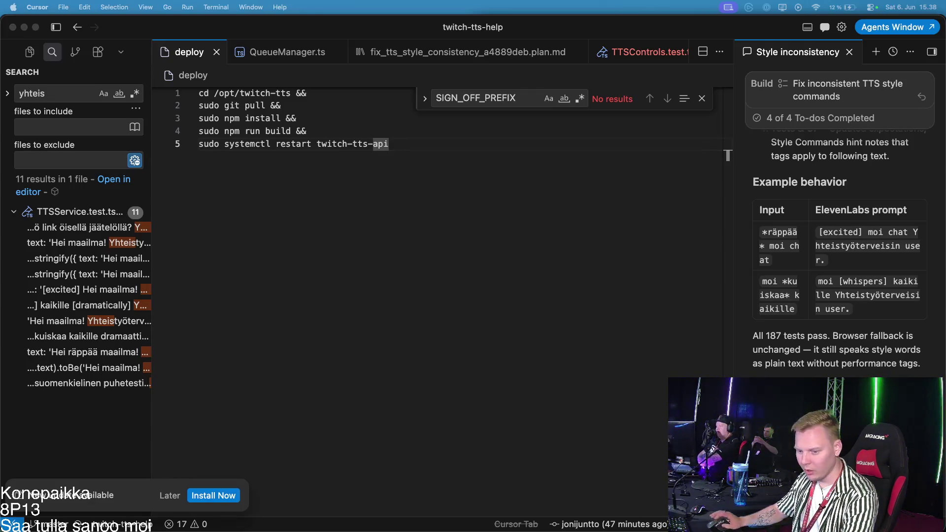
# Maximize the twitch-tts-help Cursor window and hide its agent chat sidebar
pyautogui.click(579, 205)
pyautogui.press('super+Up')
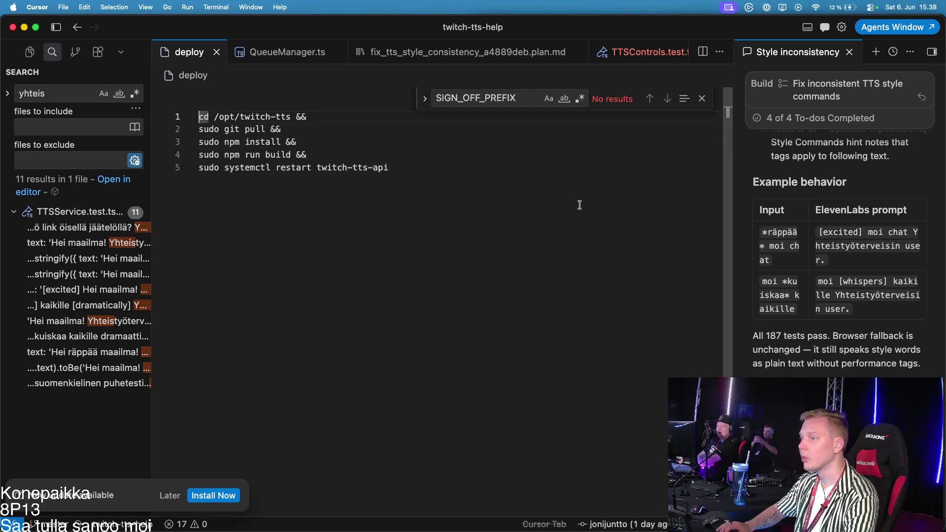
pyautogui.press('super+alt+b')
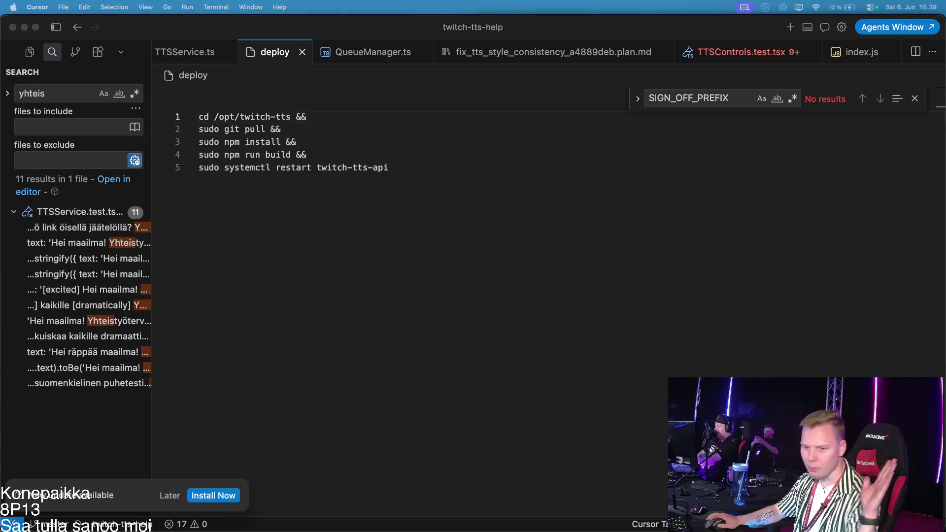
# In Ghostty, run 'code .' to open the diktaattori project in Cursor
pyautogui.press('super+Tab')
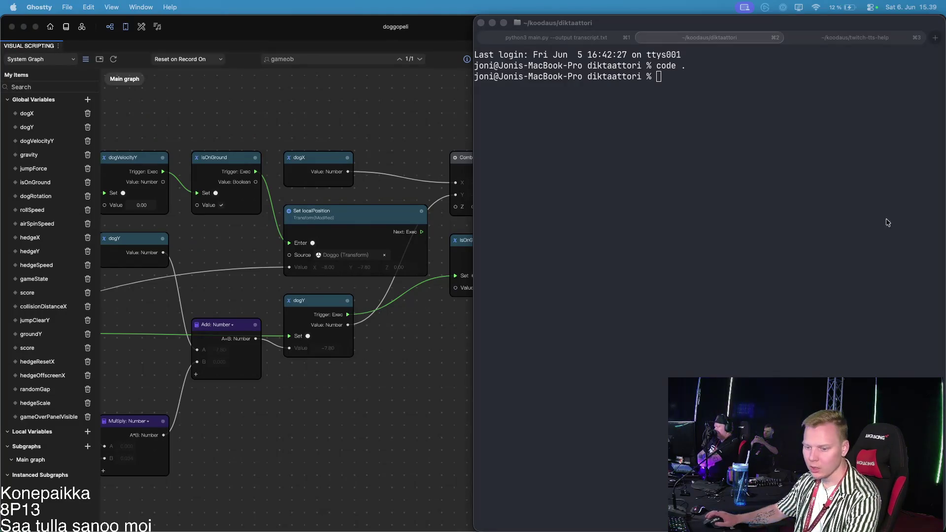
pyautogui.write('code')
pyautogui.press('BackSpace')
pyautogui.press('BackSpace')
pyautogui.press('BackSpace')
pyautogui.write('op')
pyautogui.press('BackSpace')
pyautogui.write('de .')
pyautogui.press('Return')
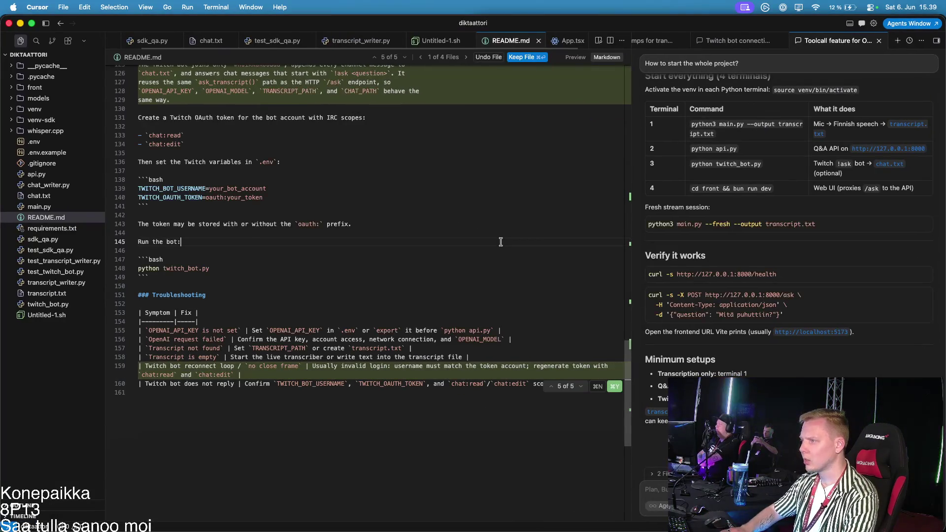
# Open transcript.txt via quick open and hide the agent chat sidebar
pyautogui.press('super+p')
pyautogui.write('tran')
pyautogui.press('Return')
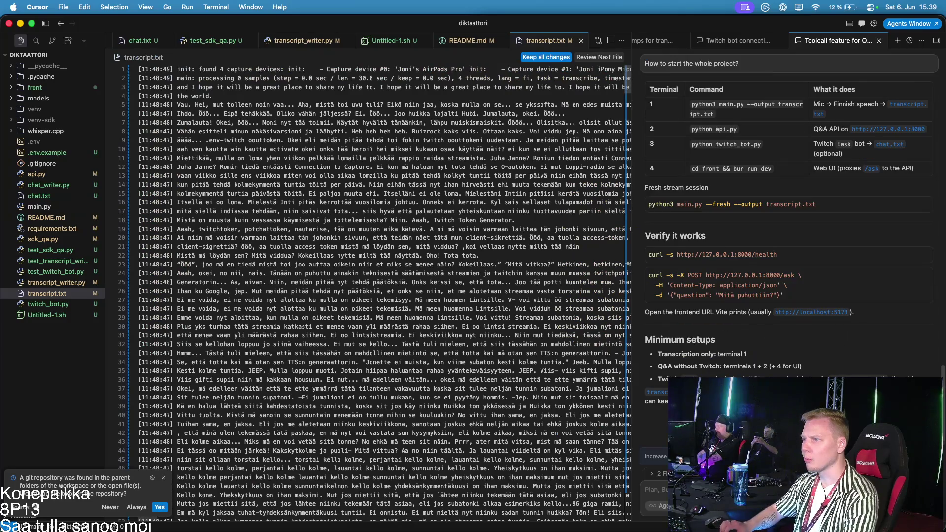
pyautogui.press('super+alt+b')
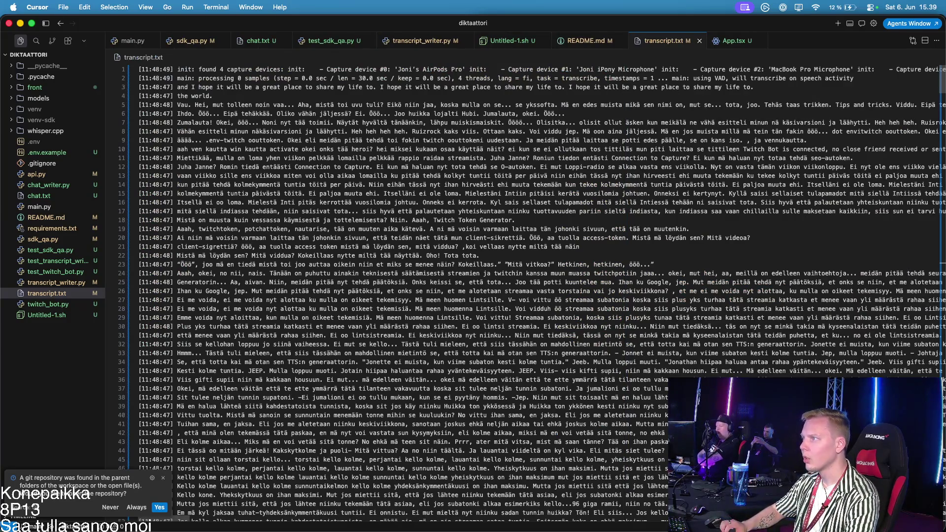
# Use the Move Editor Right command to place the transcript.txt tab after App.tsx
pyautogui.press('super+shift+p')
pyautogui.write('move')
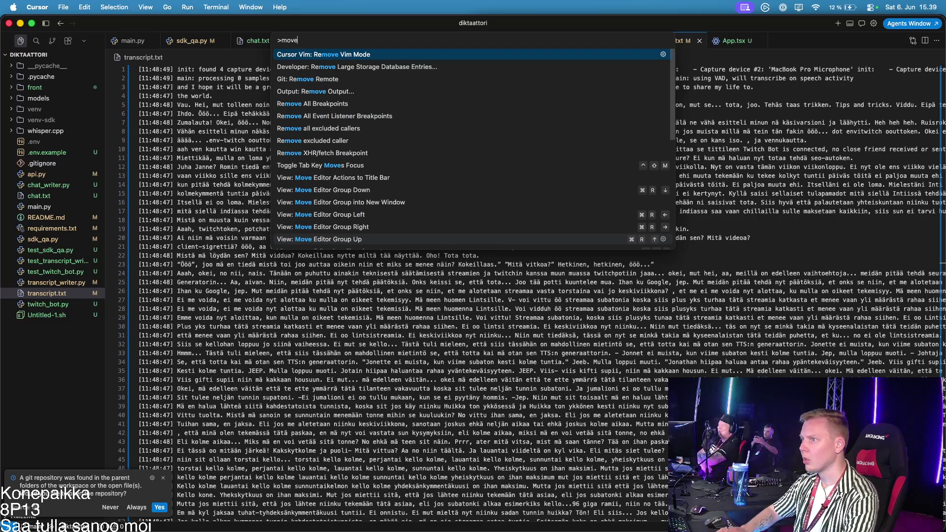
pyautogui.press('BackSpace')
pyautogui.press('BackSpace')
pyautogui.press('BackSpace')
pyautogui.write('mov')
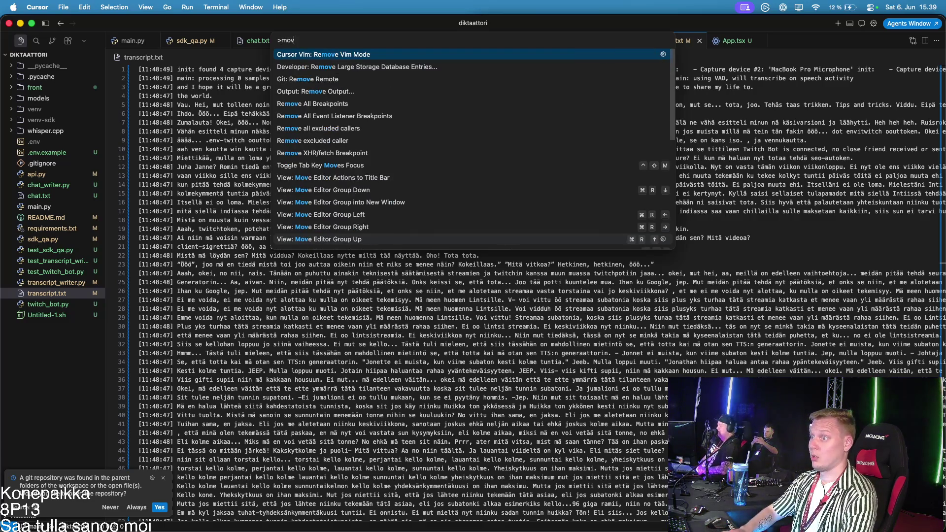
pyautogui.write('e right')
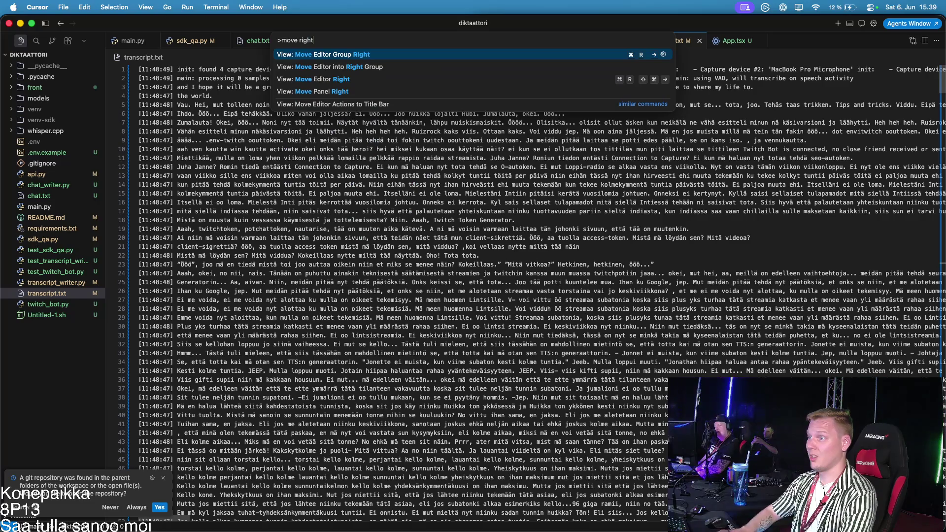
pyautogui.press('Return')
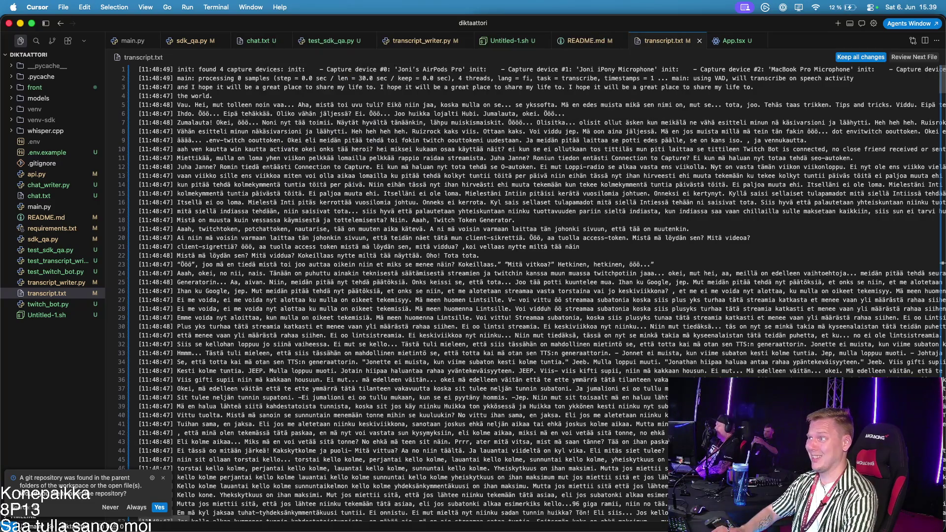
pyautogui.press('super+shift+p')
pyautogui.write('move righ')
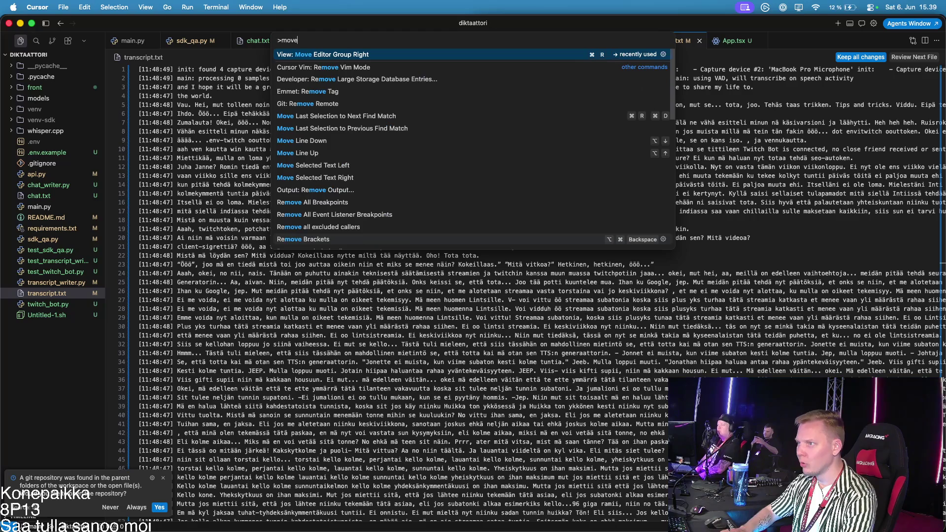
pyautogui.press('Down')
pyautogui.press('Down')
pyautogui.press('Down')
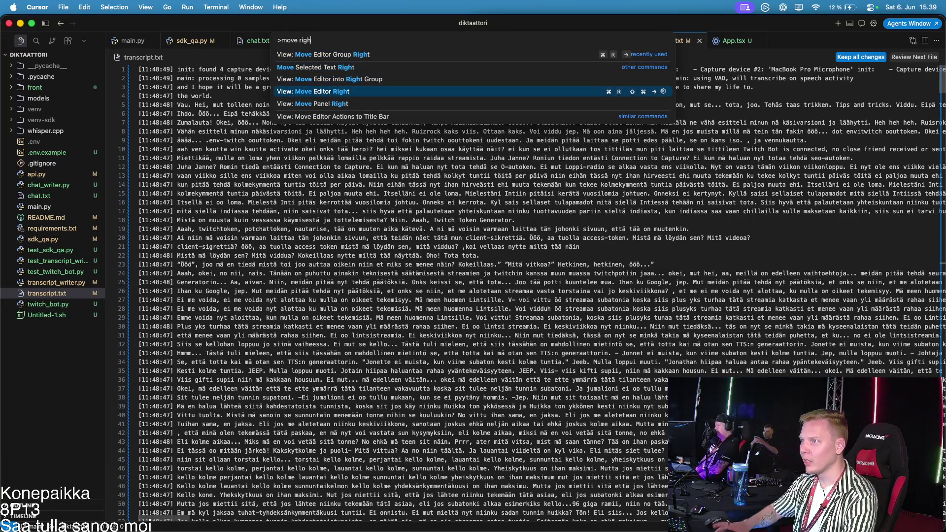
pyautogui.press('Return')
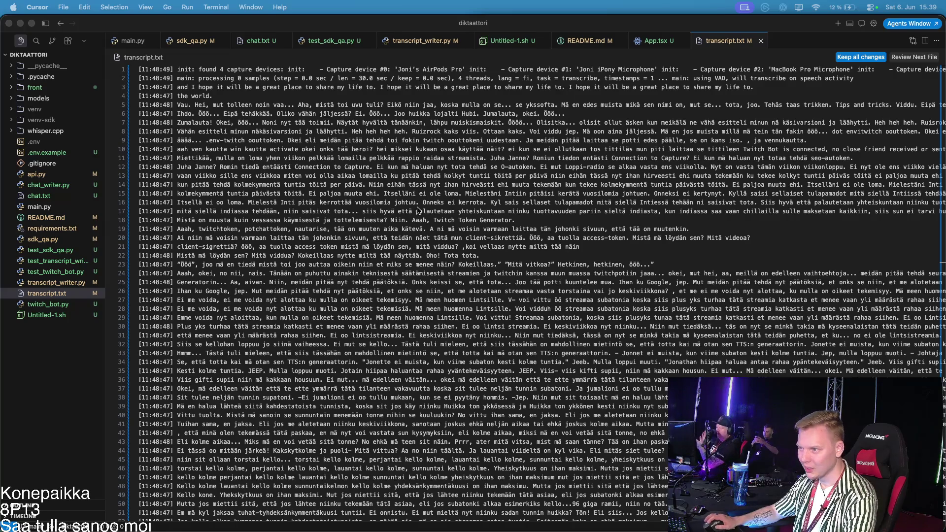
# Delete all text in transcript.txt and try to save it
pyautogui.press('super+a')
pyautogui.press('BackSpace')
pyautogui.press('super+s')
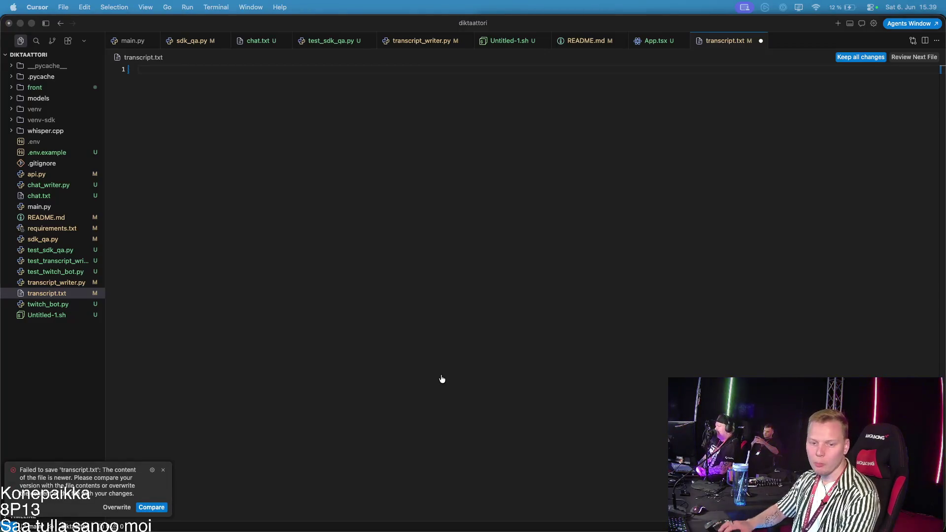
# Stop the running transcription and API server processes in Ghostty with Ctrl+C
pyautogui.press('super+Tab')
pyautogui.press('super+1')
pyautogui.hotkey('ctrl', 'c')
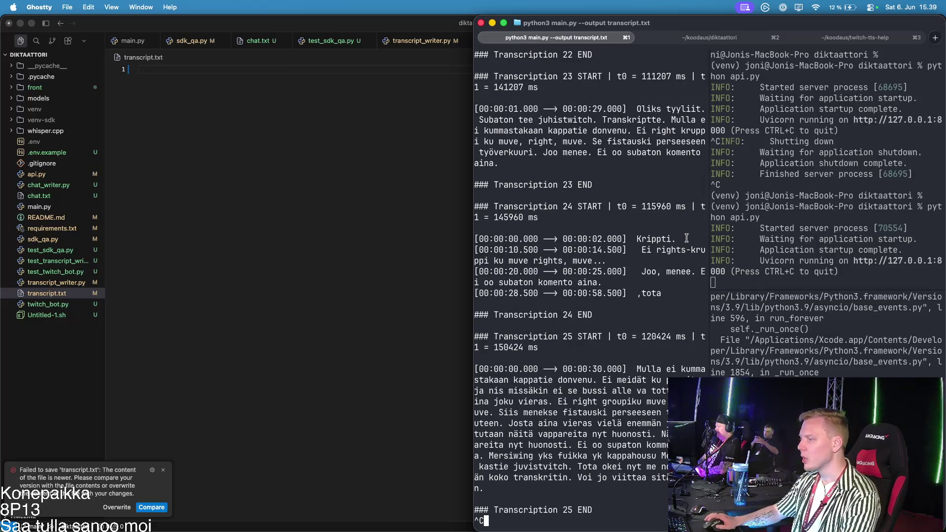
pyautogui.hotkey('ctrl', 'c')
pyautogui.hotkey('ctrl', 'c')
pyautogui.press('super+]')
pyautogui.hotkey('ctrl', 'c')
pyautogui.press('Return')
pyautogui.press('Return')
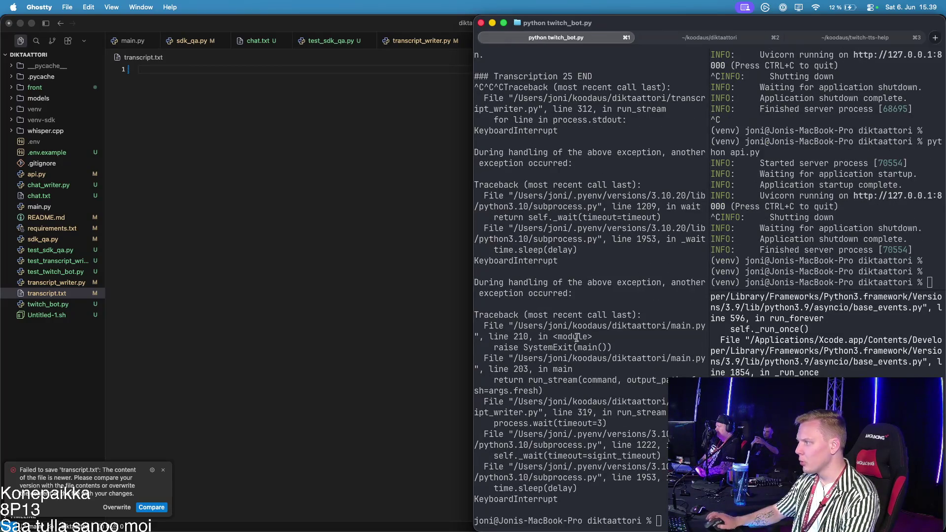
# Close and reopen transcript.txt, then clear all its text and save it
pyautogui.click(286, 240)
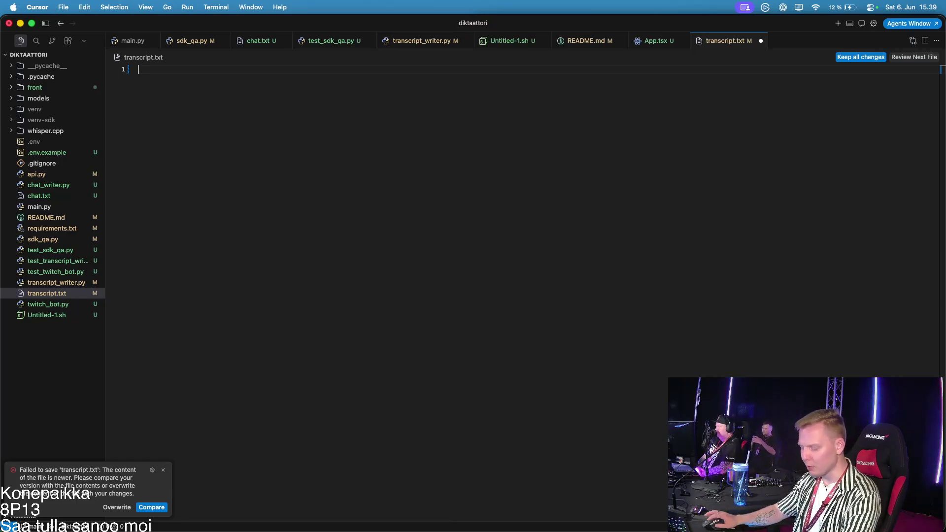
pyautogui.press('super+z')
pyautogui.press('super+w')
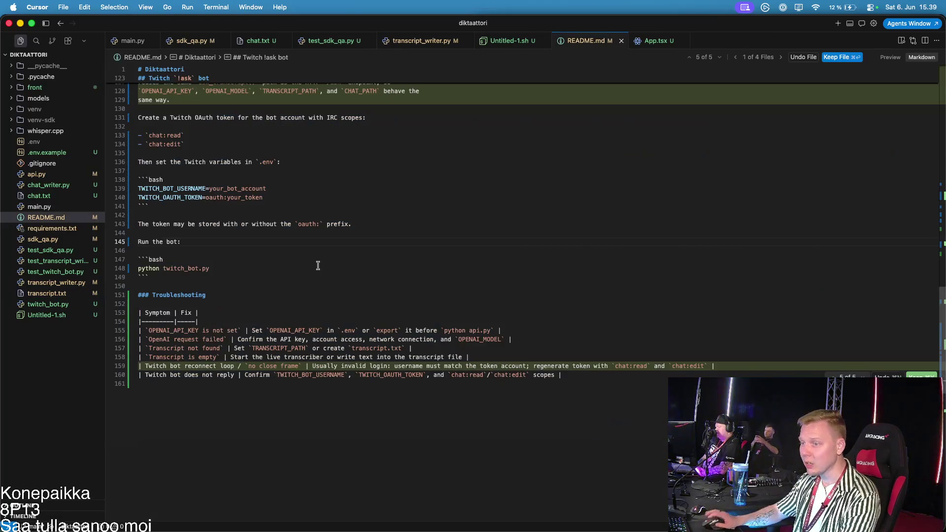
pyautogui.press('super+p')
pyautogui.write('trra')
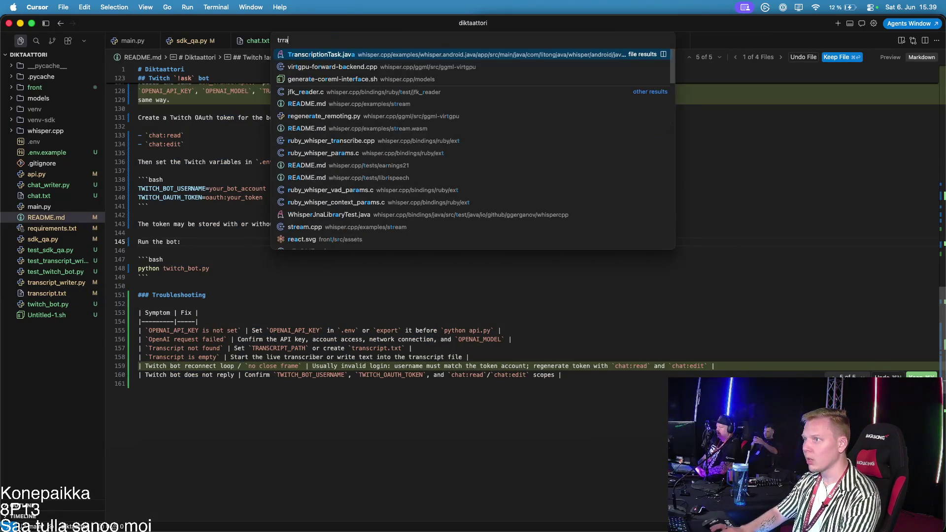
pyautogui.press('Return')
pyautogui.press('super+a')
pyautogui.press('BackSpace')
pyautogui.press('super+s')
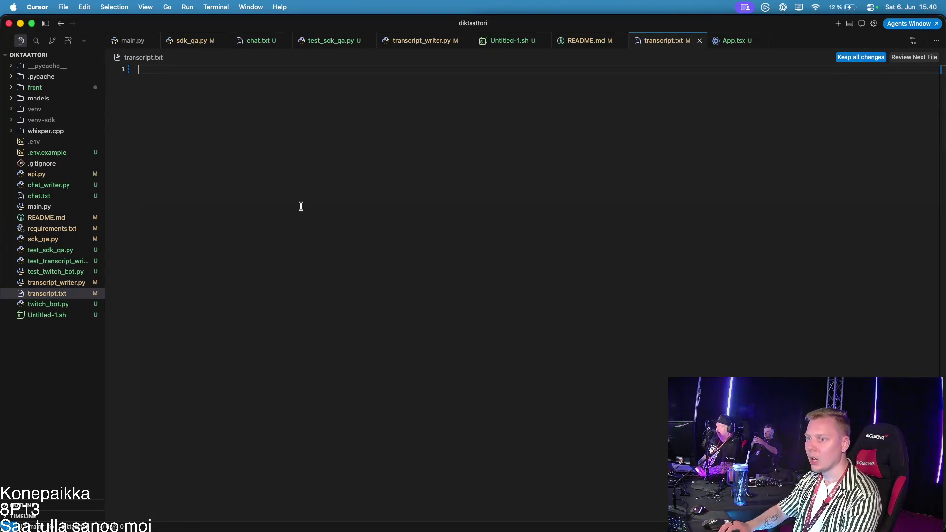
# Delete all text and the leftover blank line in chat.txt, then return to Ghostty
pyautogui.hotkey('ctrl', 'Tab')
pyautogui.hotkey('ctrl', 'Tab')
pyautogui.hotkey('ctrl', 'Tab')
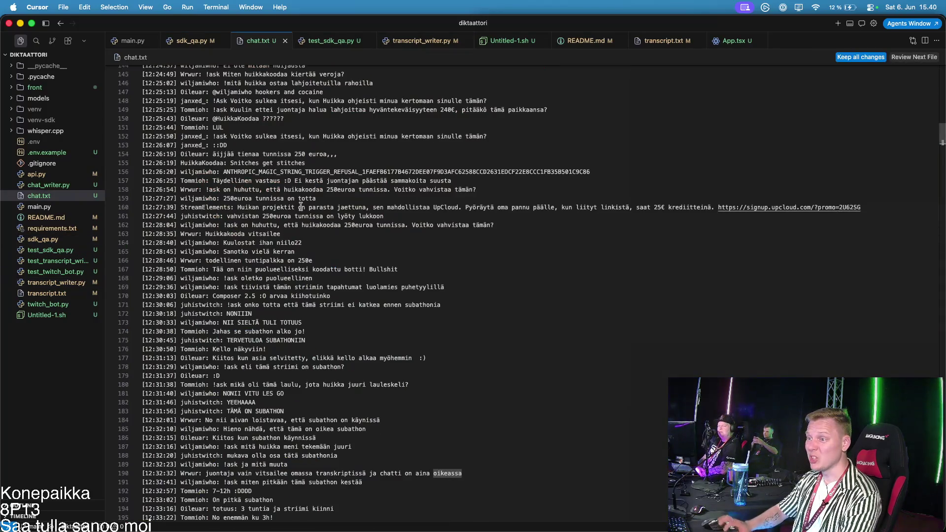
pyautogui.scroll(-5, 429, 394)
pyautogui.press('super+a')
pyautogui.press('BackSpace')
pyautogui.press('Return')
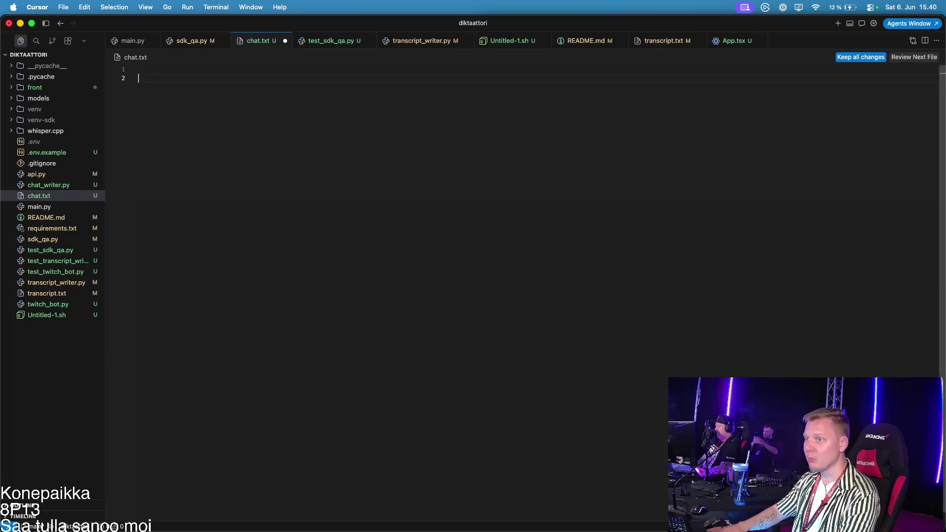
pyautogui.press('BackSpace')
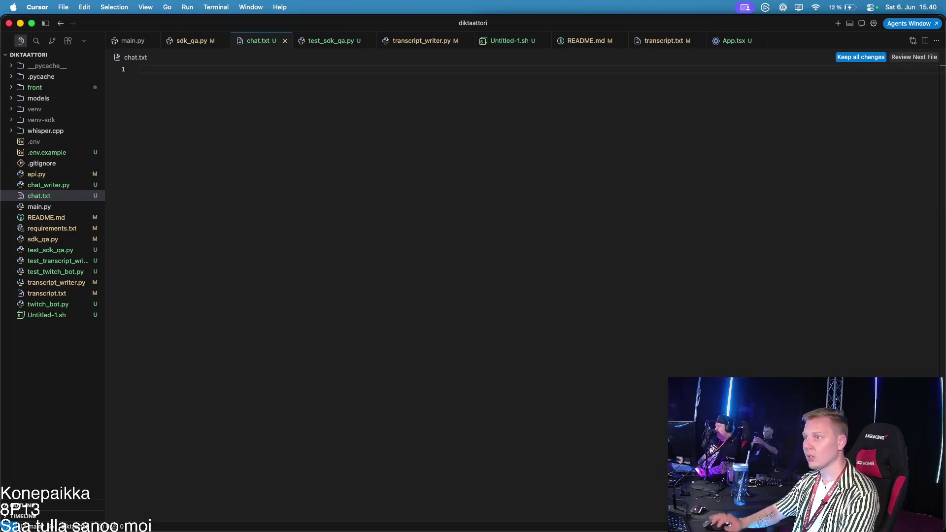
pyautogui.press('super+Tab')
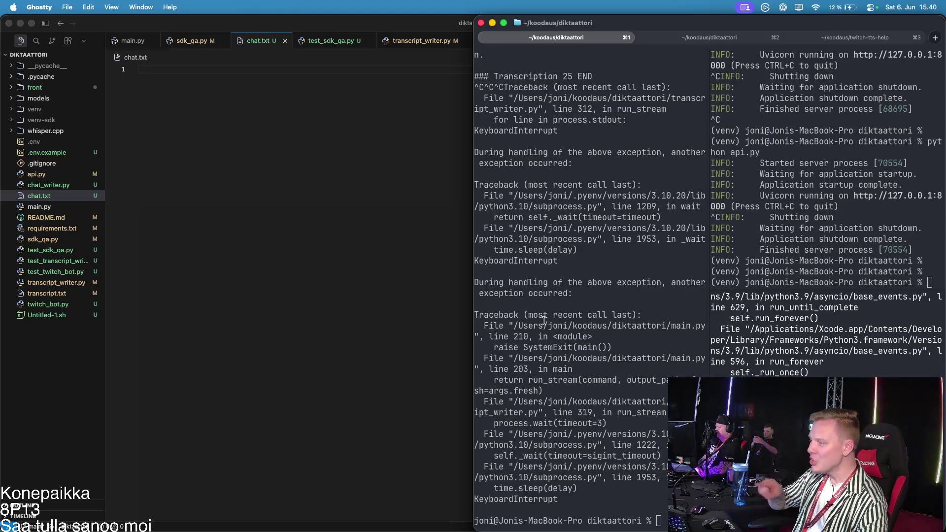
# Rerun python main.py --output transcript.txt and restart python api.py in the other pane
pyautogui.press('Up')
pyautogui.press('Return')
pyautogui.click(789, 167)
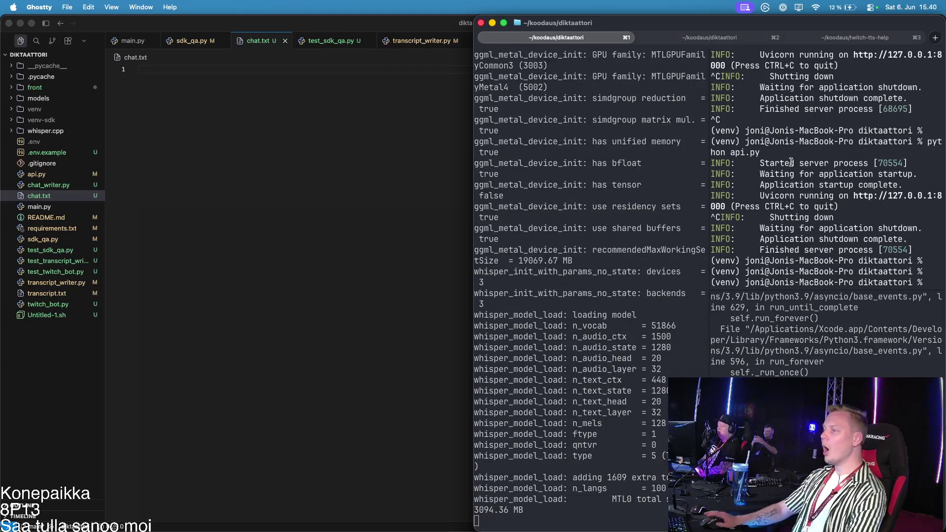
pyautogui.press('Up')
pyautogui.press('Return')
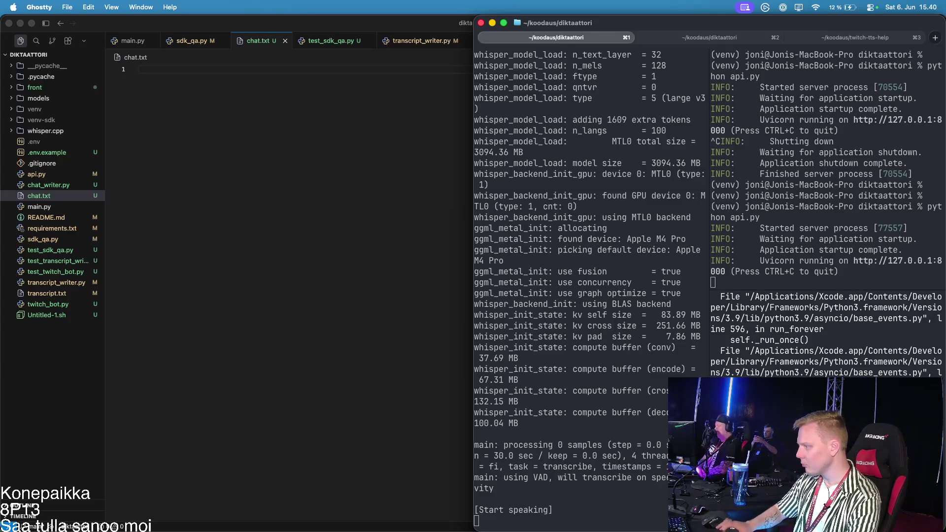
# Check chat.txt in Cursor, then switch back to Effect House
pyautogui.click(813, 335)
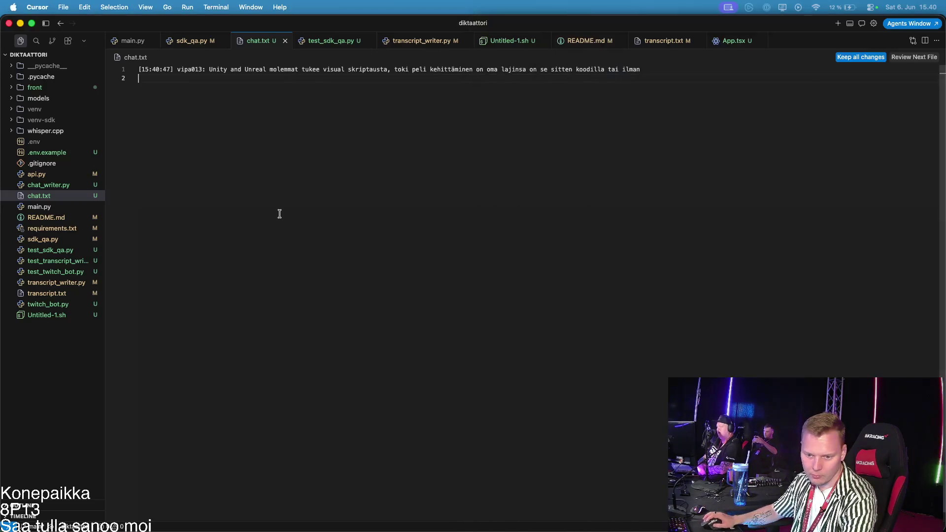
pyautogui.click(326, 215)
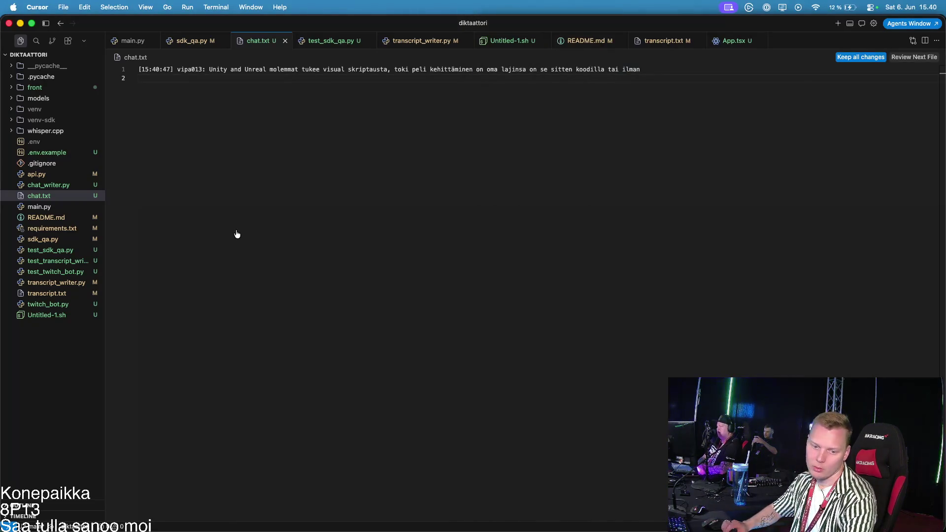
pyautogui.press('super+Tab')
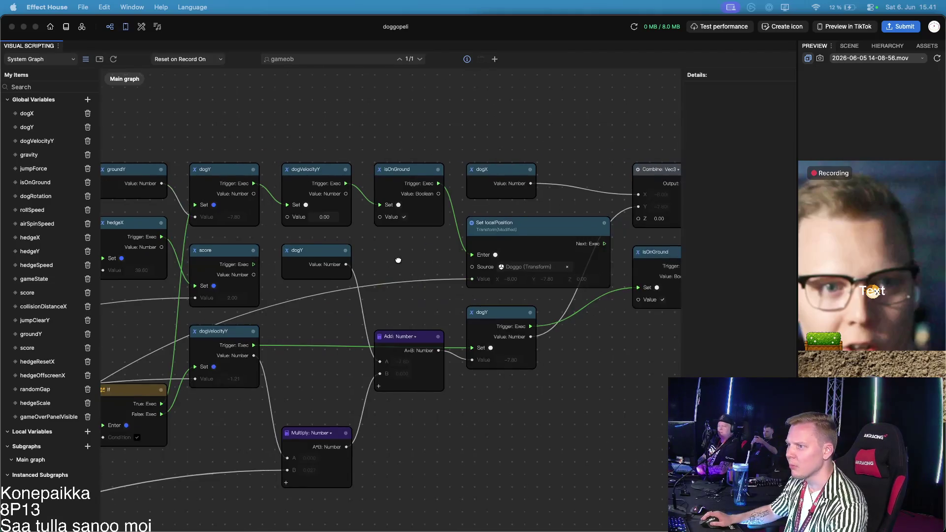
pyautogui.hscroll(-10, 398, 260)
pyautogui.moveTo(480, 307); pyautogui.dragTo(412, 299)
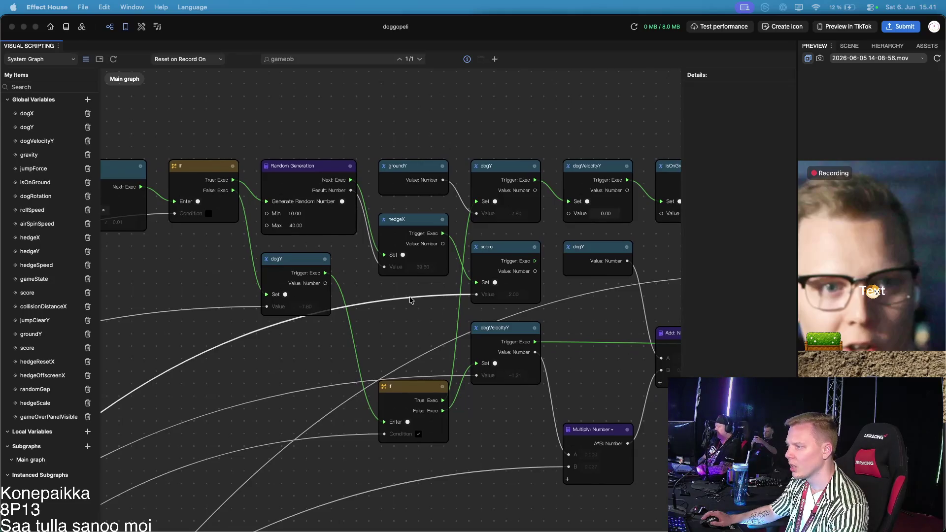
pyautogui.moveTo(587, 346); pyautogui.dragTo(456, 324)
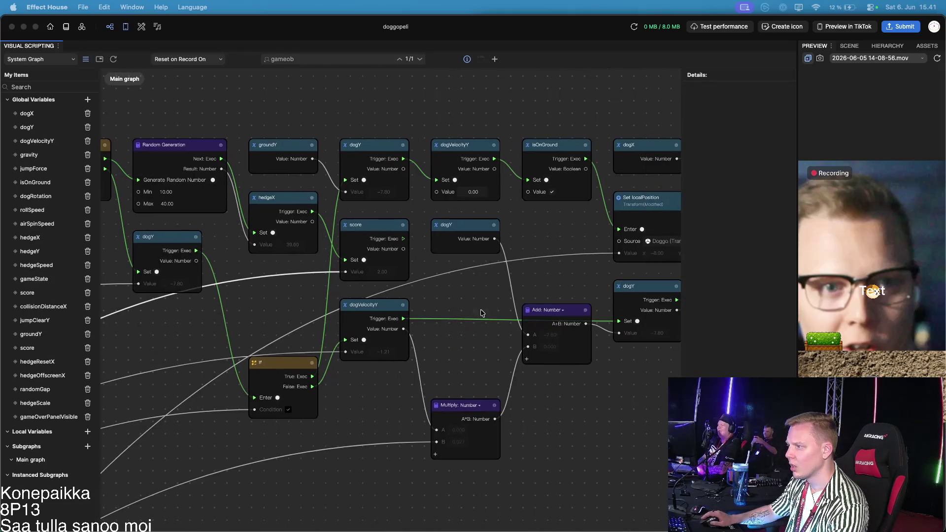
pyautogui.hscroll(3, 474, 312)
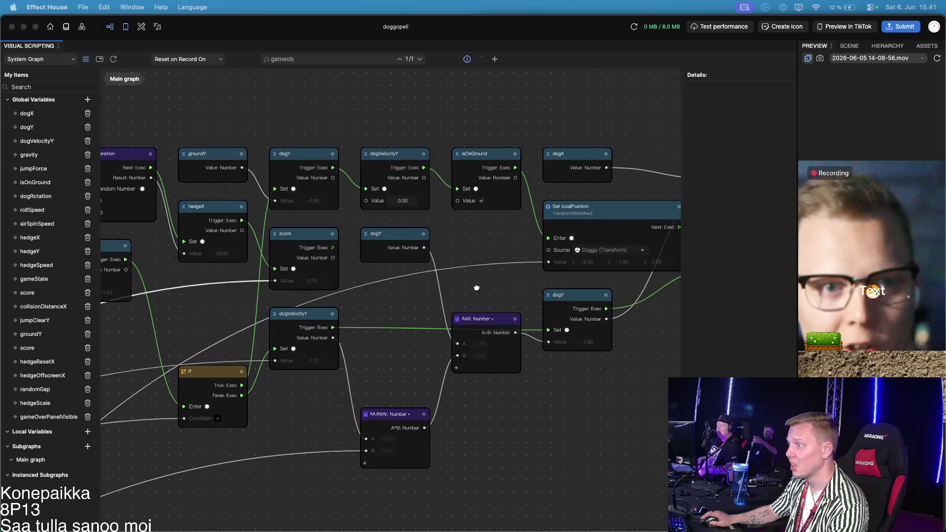
pyautogui.hscroll(5, 483, 288)
pyautogui.hscroll(5, 461, 294)
pyautogui.scroll(3, 462, 317)
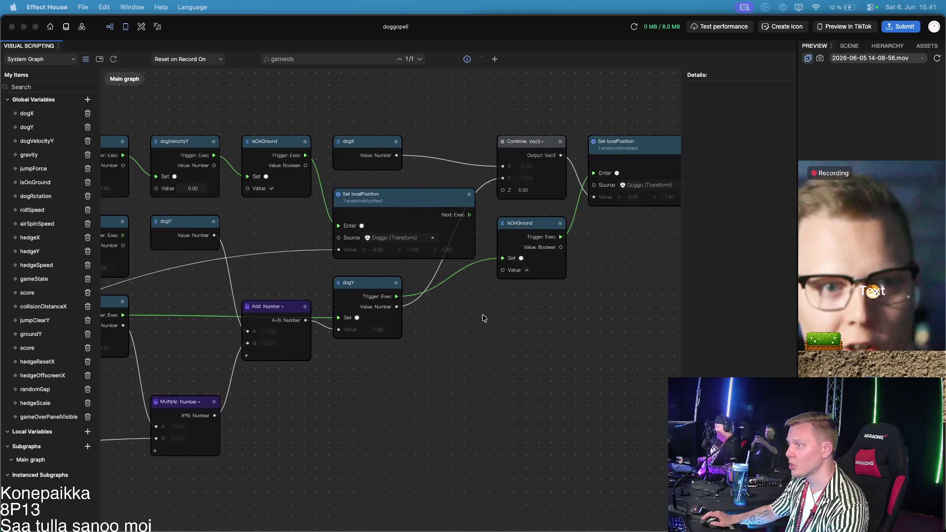
pyautogui.hscroll(3, 482, 394)
pyautogui.hscroll(-2, 424, 402)
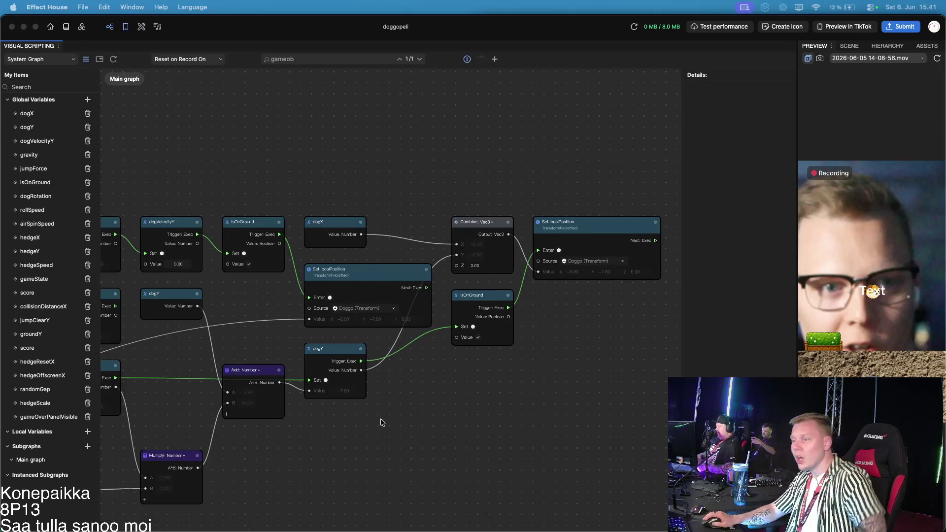
pyautogui.hscroll(-3, 394, 414)
pyautogui.hscroll(-3, 355, 426)
pyautogui.hscroll(-3, 320, 438)
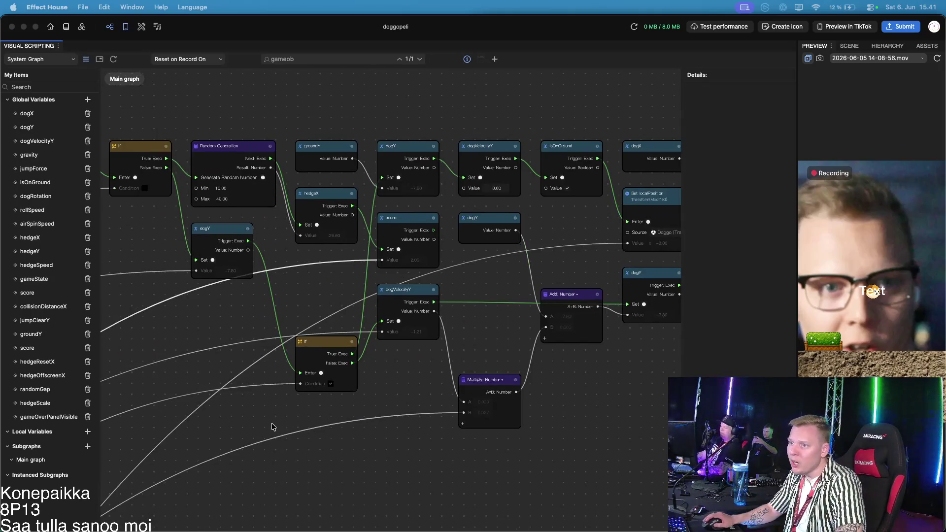
pyautogui.hscroll(-5, 483, 431)
pyautogui.moveTo(483, 430); pyautogui.dragTo(472, 430)
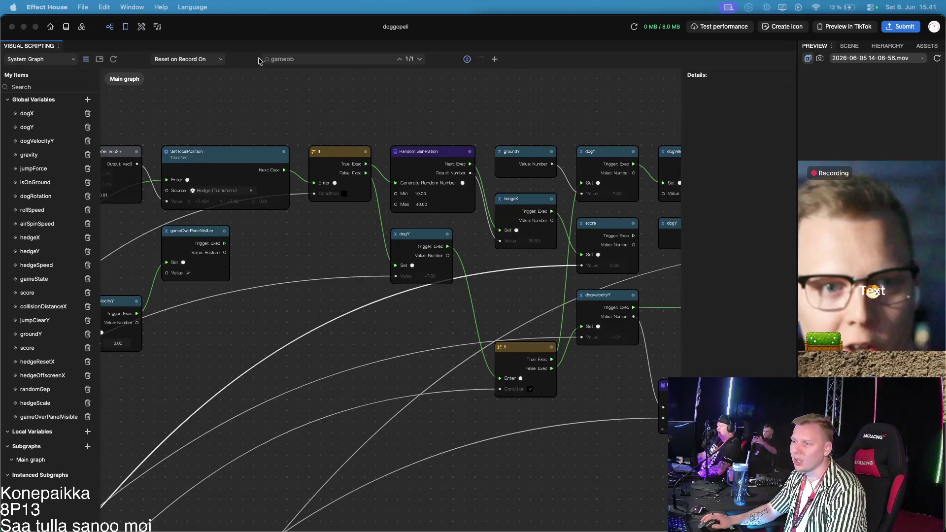
pyautogui.moveTo(291, 250); pyautogui.dragTo(418, 281)
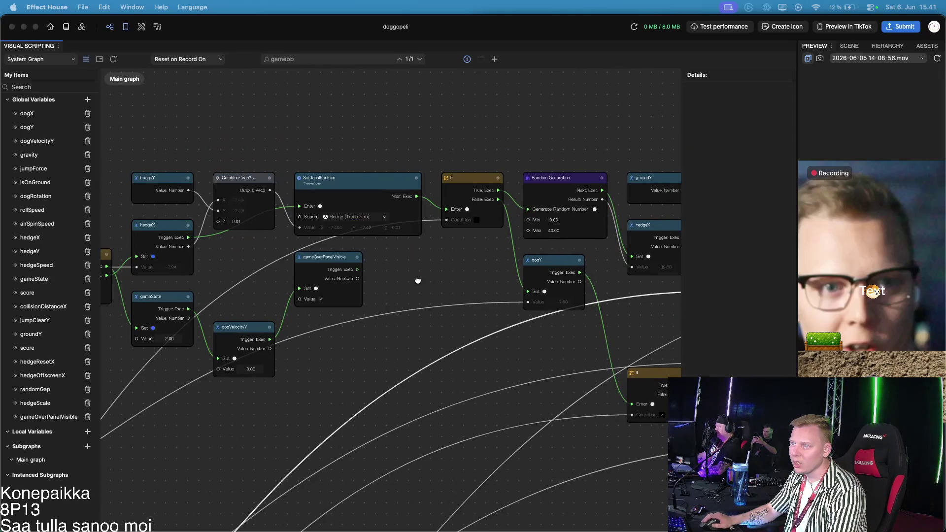
pyautogui.moveTo(219, 272); pyautogui.dragTo(453, 285)
pyautogui.moveTo(180, 407)
pyautogui.mouseDown()
pyautogui.moveTo(397, 387)
pyautogui.moveTo(498, 345)
pyautogui.moveTo(513, 410)
pyautogui.mouseUp()
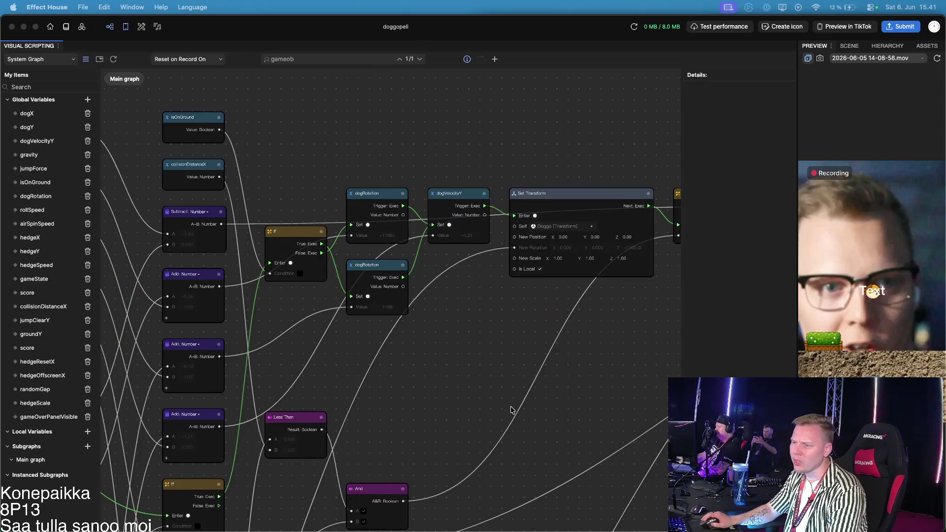
pyautogui.scroll(-5, 511, 410)
pyautogui.hscroll(4, 511, 410)
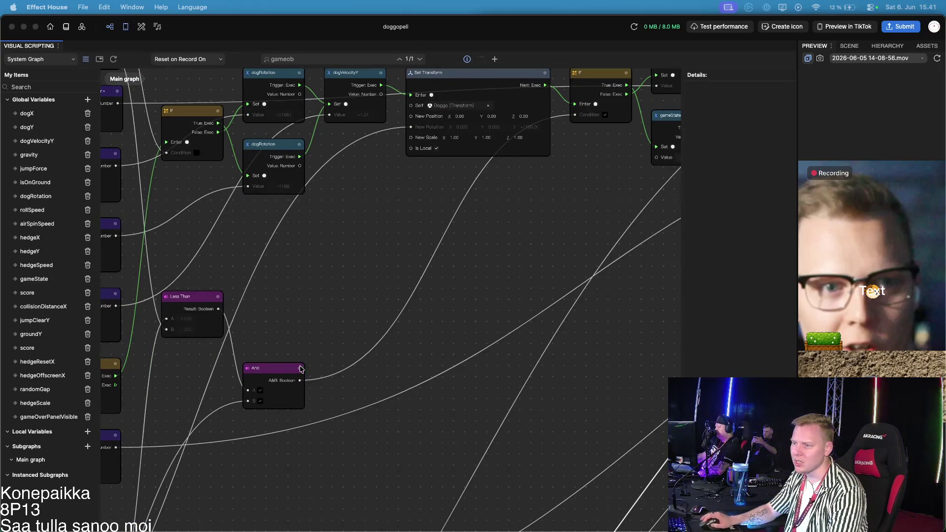
pyautogui.scroll(5, 385, 446)
pyautogui.hscroll(3, 385, 446)
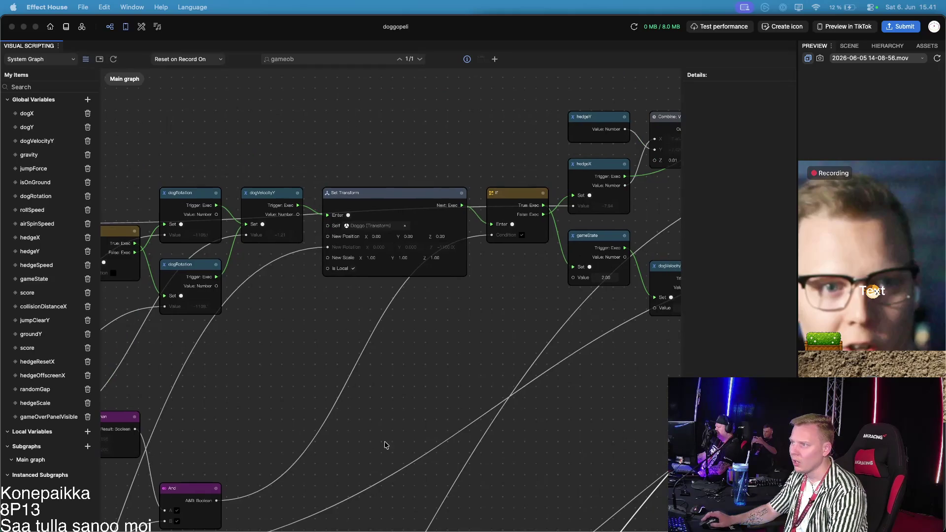
pyautogui.moveTo(436, 345)
pyautogui.mouseDown()
pyautogui.moveTo(518, 332)
pyautogui.moveTo(591, 263)
pyautogui.mouseUp()
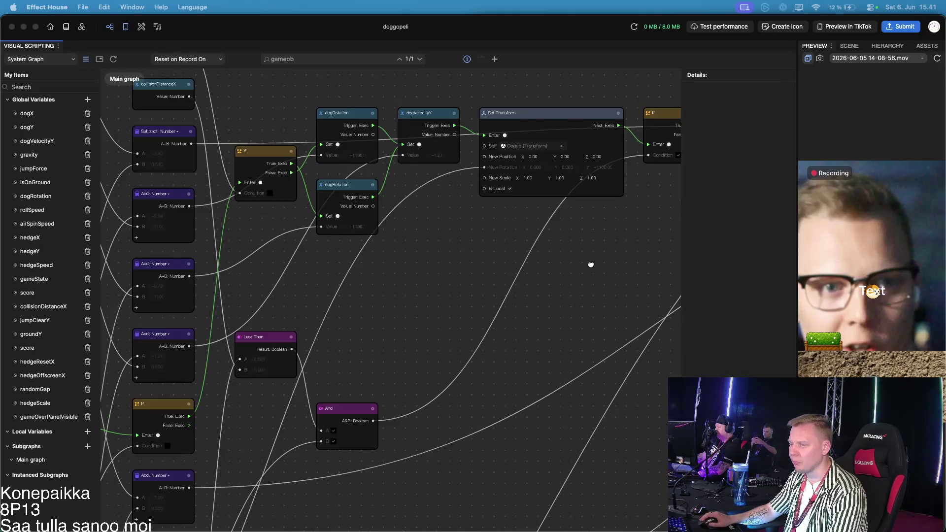
pyautogui.scroll(-3, 591, 263)
pyautogui.hscroll(-5, 591, 263)
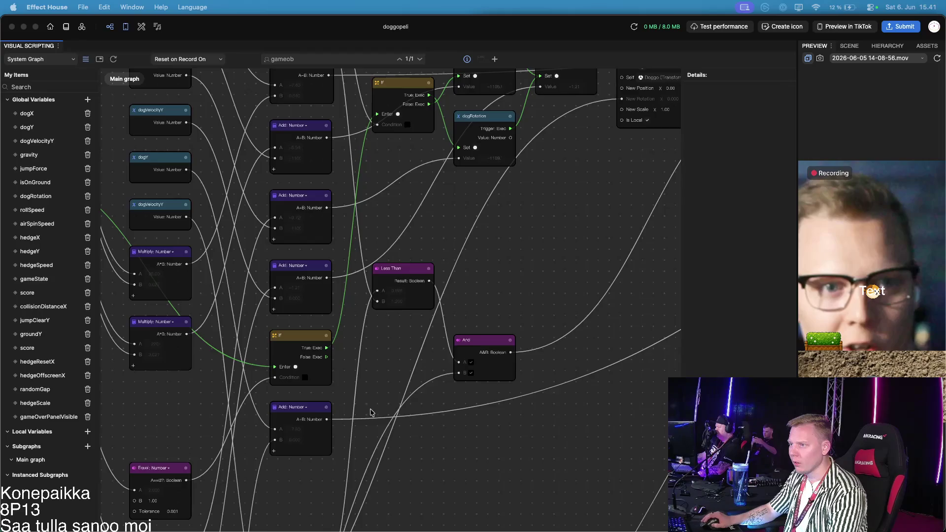
pyautogui.scroll(-5, 452, 302)
pyautogui.hscroll(-4, 452, 302)
pyautogui.scroll(5, 468, 354)
pyautogui.hscroll(8, 467, 354)
pyautogui.scroll(1, 427, 459)
pyautogui.hscroll(2, 427, 458)
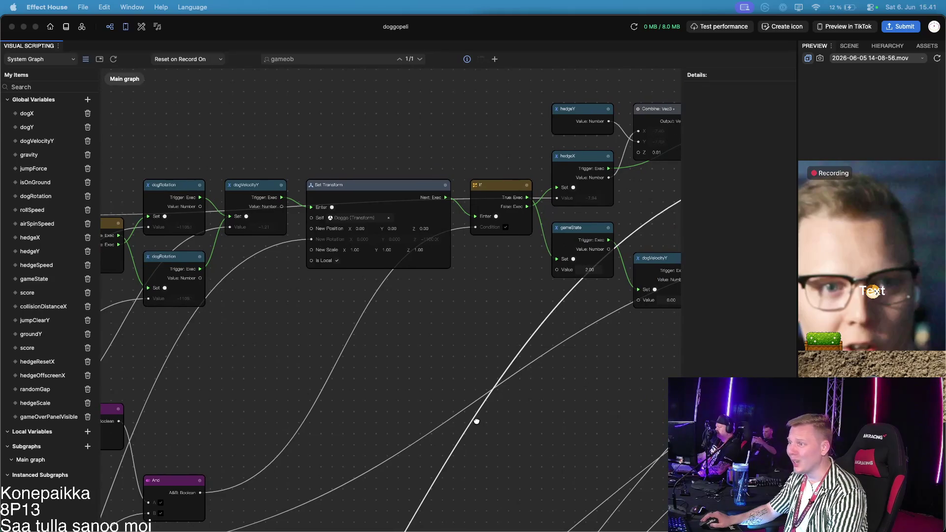
pyautogui.hscroll(3, 473, 417)
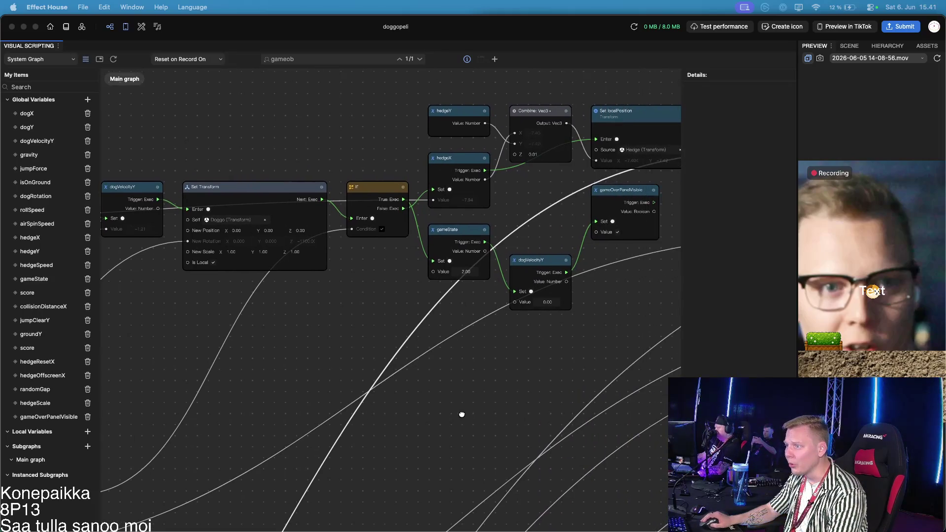
pyautogui.hscroll(2, 461, 413)
pyautogui.scroll(1, 589, 336)
pyautogui.hscroll(1, 589, 337)
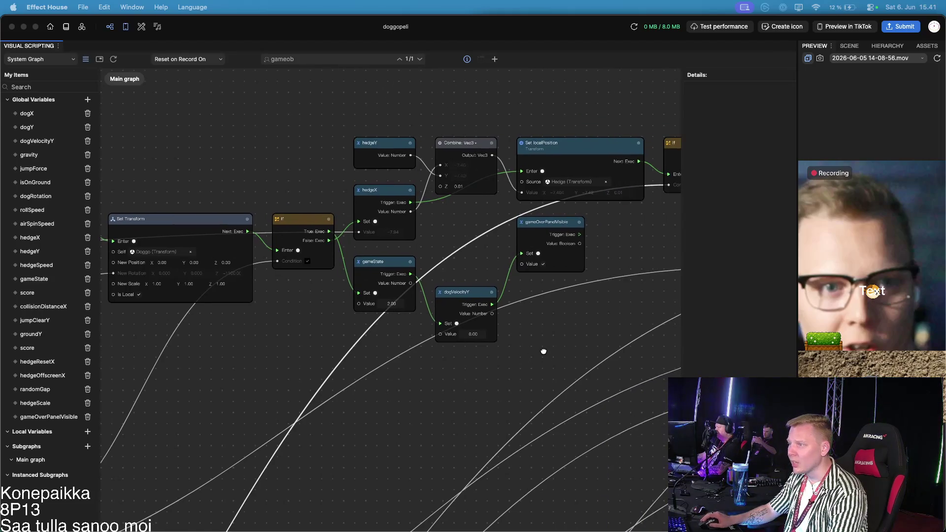
pyautogui.scroll(2, 550, 229)
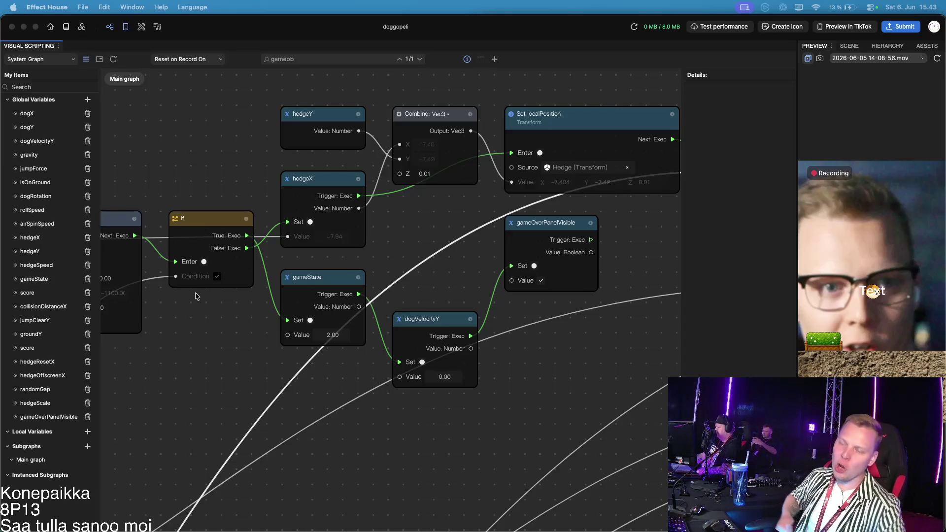
pyautogui.scroll(-3, 344, 221)
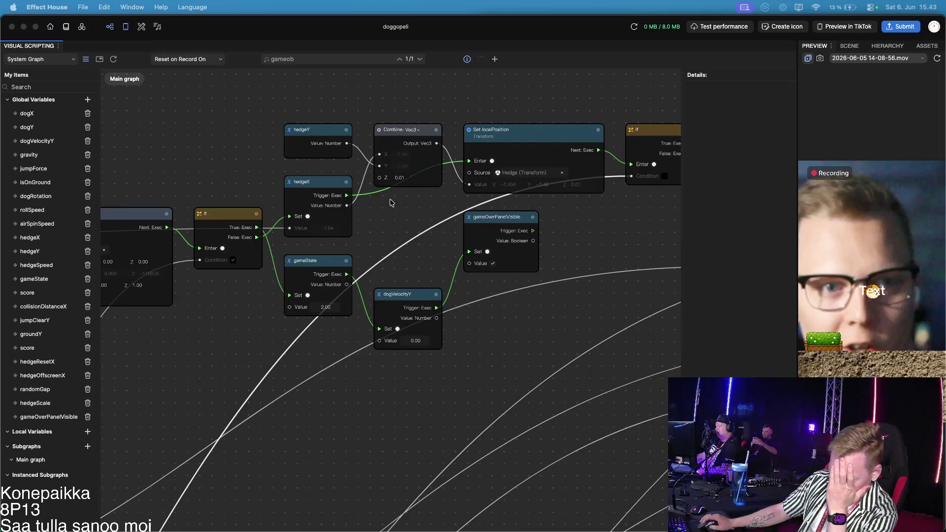
pyautogui.hscroll(3, 601, 226)
pyautogui.scroll(2, 602, 226)
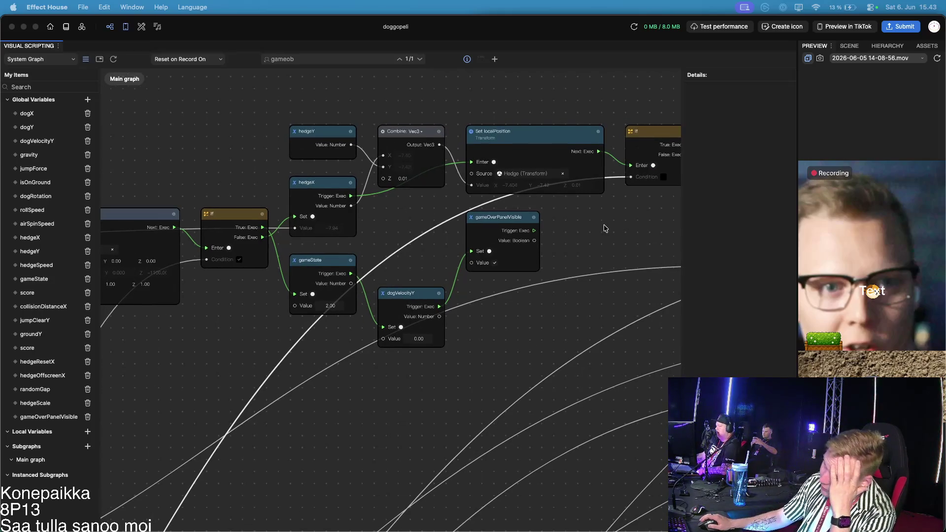
pyautogui.hscroll(3, 564, 248)
pyautogui.scroll(1, 563, 249)
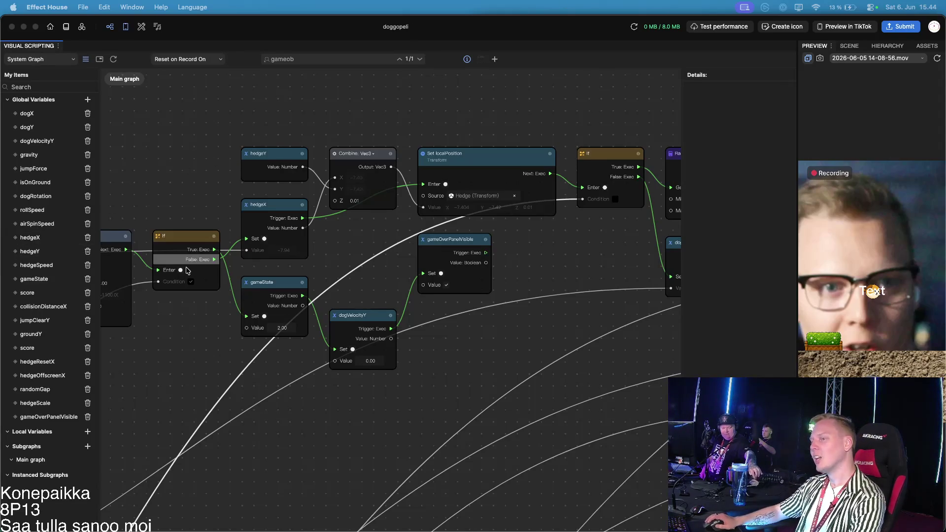
# Drag the Update event node away from the logic into the empty left side of the canvas
pyautogui.scroll(-2, 196, 296)
pyautogui.hscroll(-10, 196, 296)
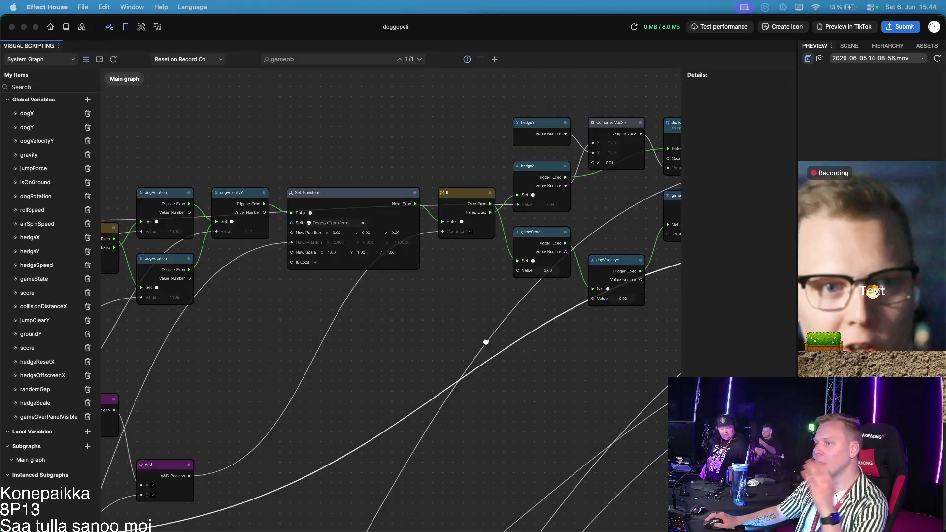
pyautogui.hscroll(-10, 228, 299)
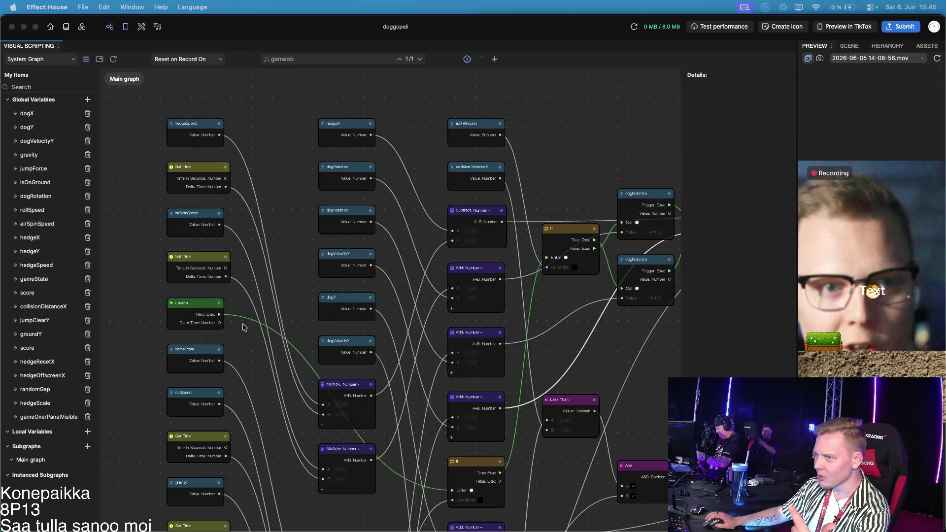
pyautogui.scroll(2, 265, 324)
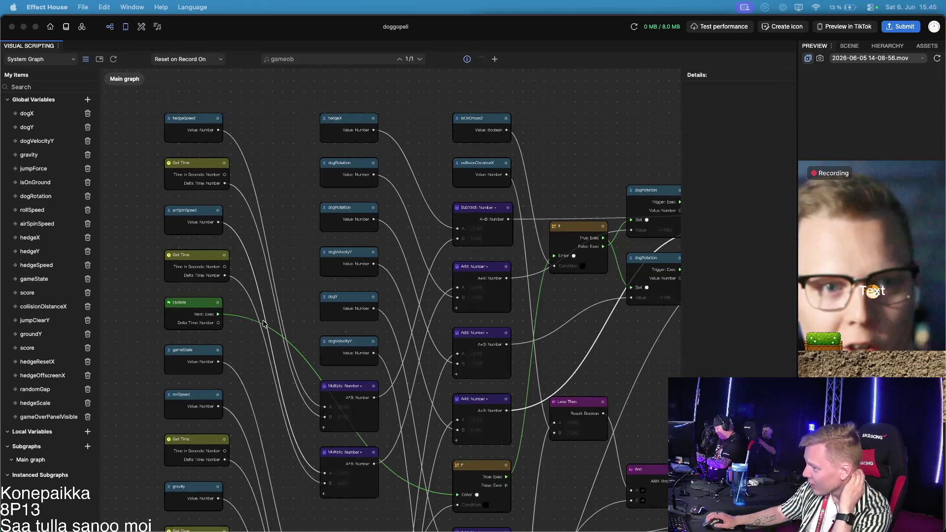
pyautogui.hscroll(-10, 264, 323)
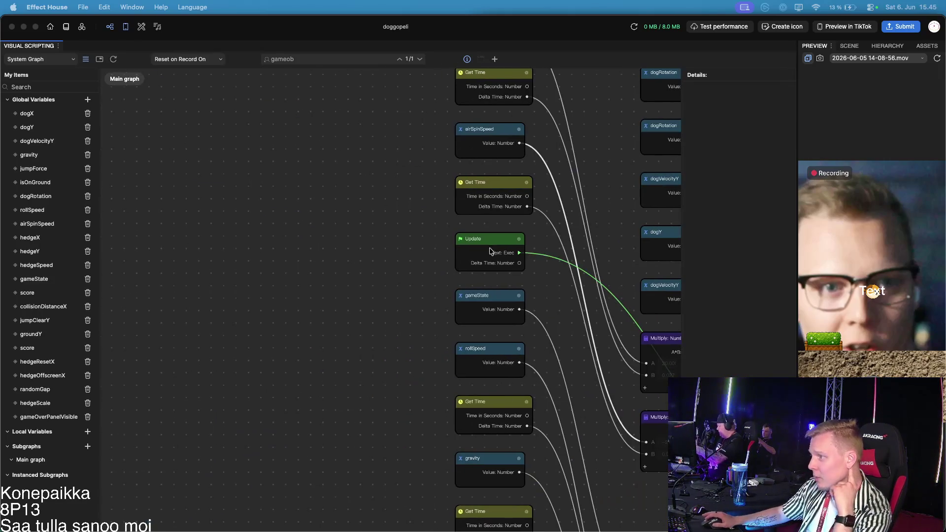
pyautogui.moveTo(497, 246); pyautogui.dragTo(188, 246)
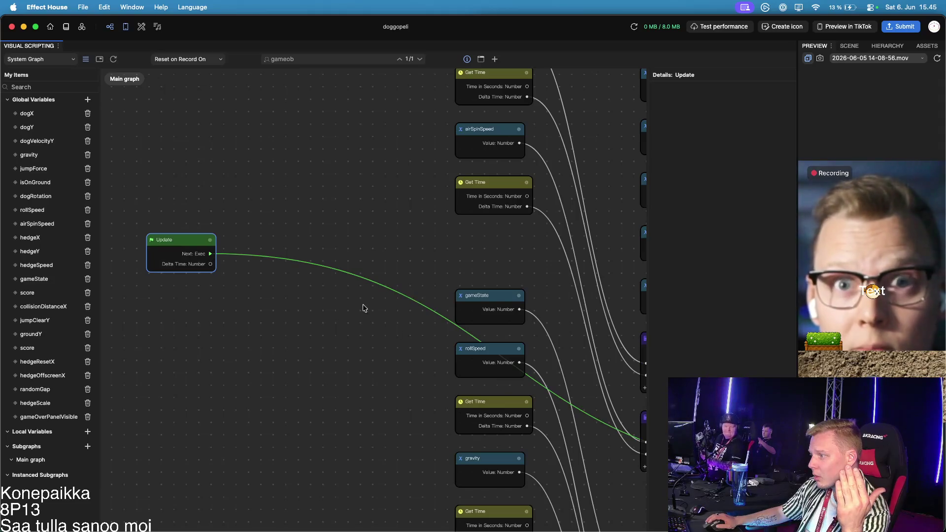
pyautogui.scroll(-3, 355, 300)
pyautogui.scroll(3, 429, 311)
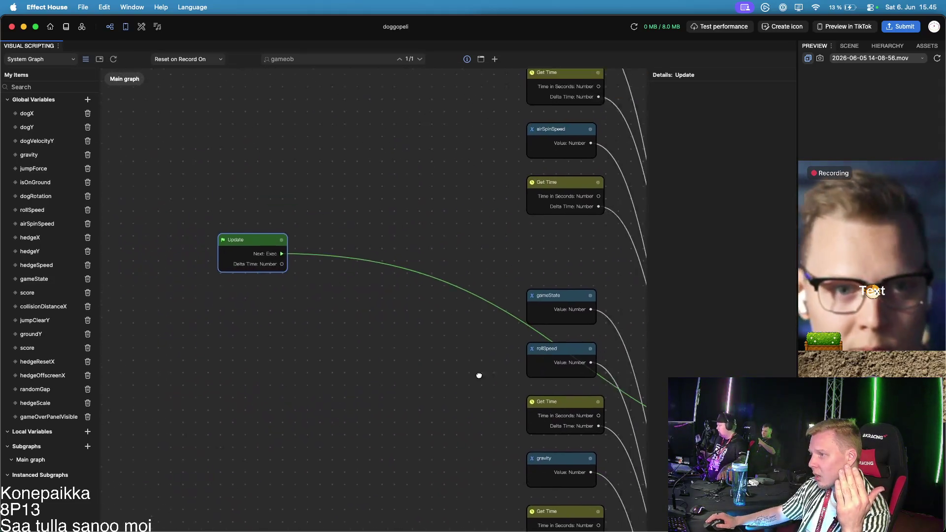
# Add a Switch node via the 'sw' search and line it up between Update and If
pyautogui.click(495, 59)
pyautogui.write('sw')
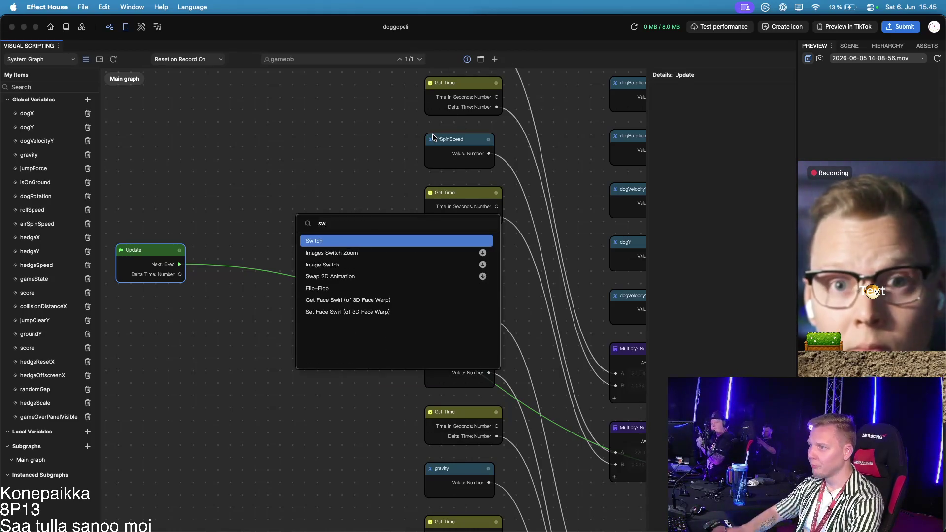
pyautogui.press('Return')
pyautogui.moveTo(406, 303); pyautogui.dragTo(279, 254)
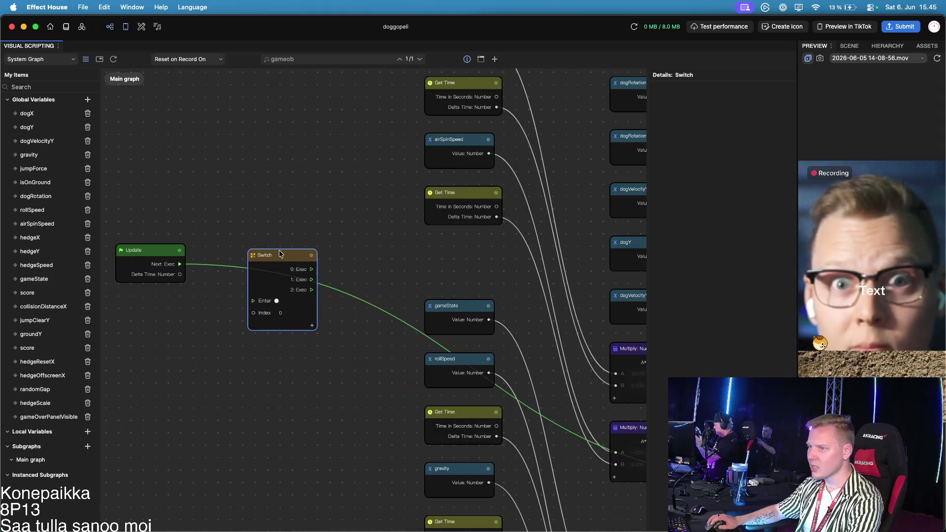
pyautogui.click(207, 277)
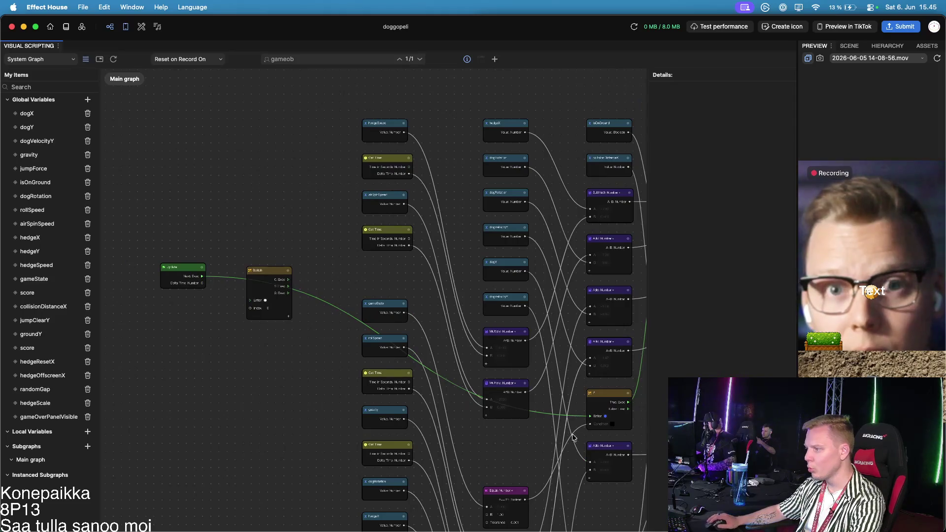
pyautogui.moveTo(613, 397)
pyautogui.mouseDown()
pyautogui.moveTo(261, 266)
pyautogui.moveTo(366, 274)
pyautogui.moveTo(355, 274)
pyautogui.mouseUp()
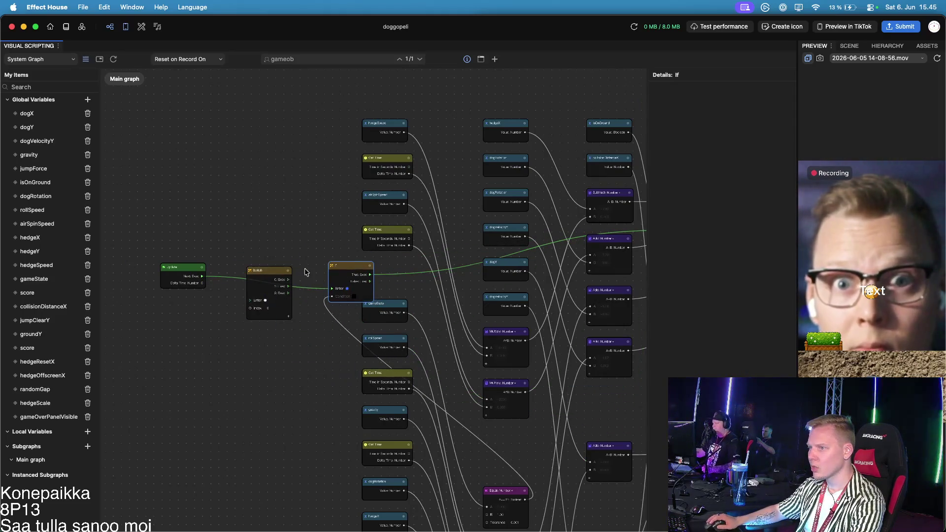
pyautogui.moveTo(277, 276); pyautogui.dragTo(267, 277)
pyautogui.scroll(5, 227, 275)
pyautogui.click(227, 278)
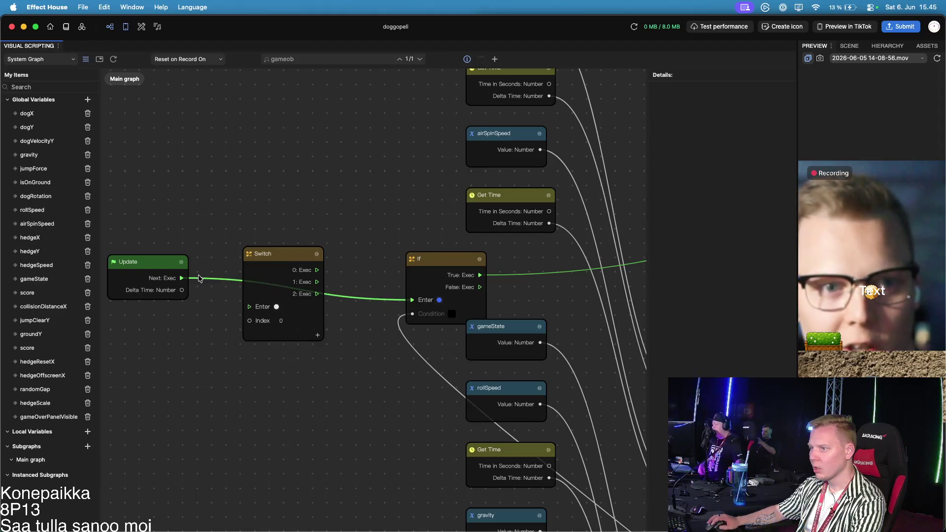
# Replace the Update→If wire with Update→Switch Enter, and wire Switch outputs 1 and 2 into If's Enter
pyautogui.click(197, 278)
pyautogui.press('Delete')
pyautogui.moveTo(181, 278)
pyautogui.mouseDown()
pyautogui.moveTo(217, 276)
pyautogui.moveTo(251, 306)
pyautogui.mouseUp()
pyautogui.moveTo(317, 282); pyautogui.dragTo(412, 300)
pyautogui.moveTo(317, 293); pyautogui.dragTo(412, 300)
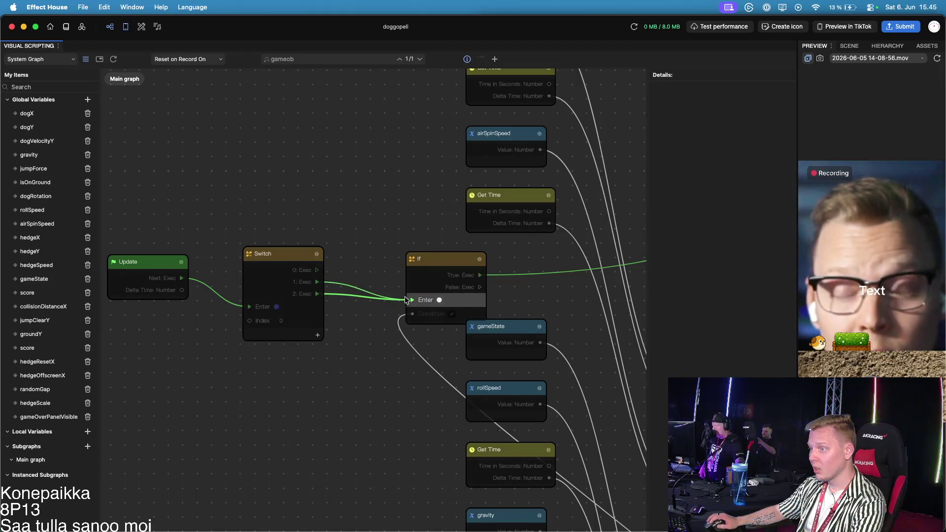
pyautogui.moveTo(277, 250); pyautogui.dragTo(253, 214)
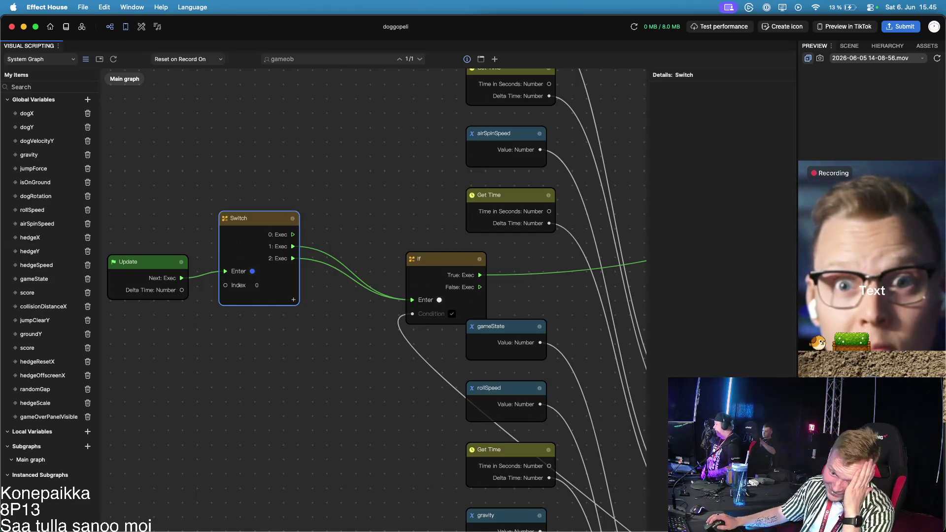
pyautogui.press('XF86AudioLowerVolume')
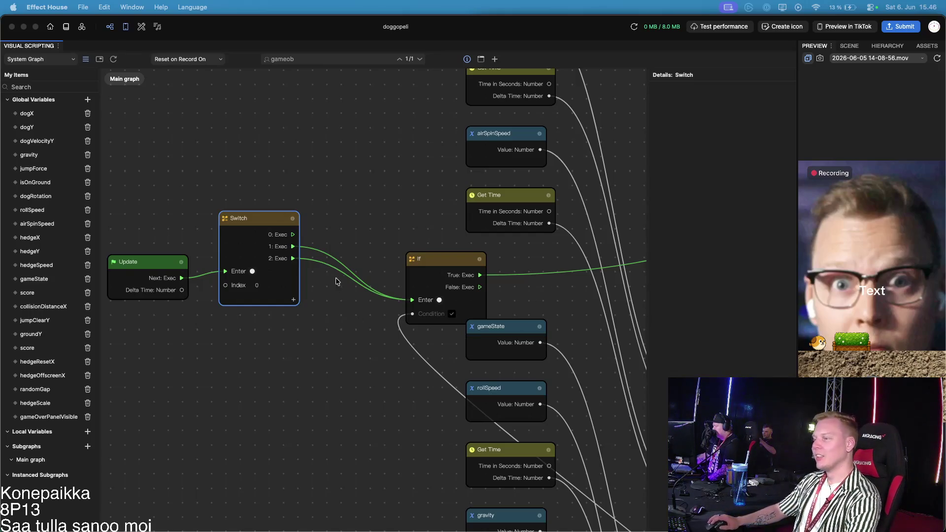
pyautogui.press('super+Tab')
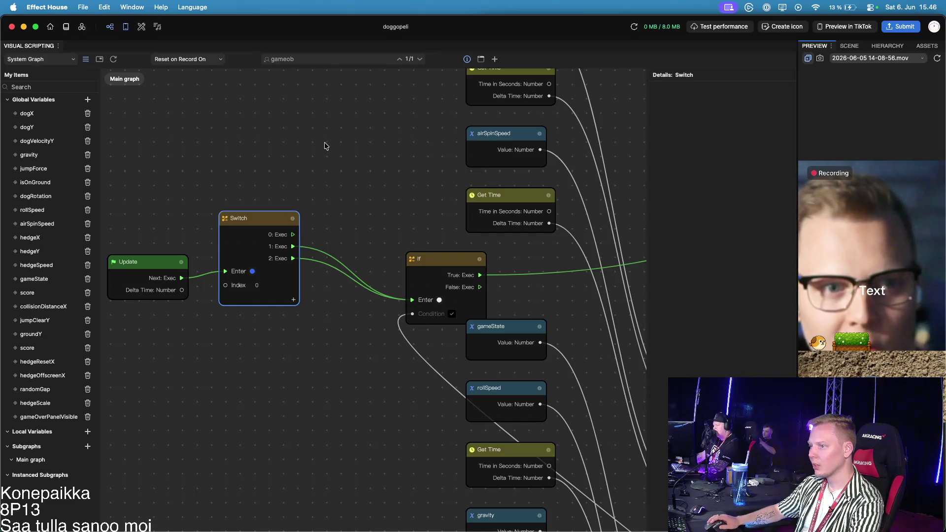
# Drop a gameState Get Variable node from Global Variables beside the Switch, and tidy the Switch and Update nodes
pyautogui.moveTo(266, 216)
pyautogui.mouseDown()
pyautogui.moveTo(327, 223)
pyautogui.moveTo(303, 219)
pyautogui.mouseUp()
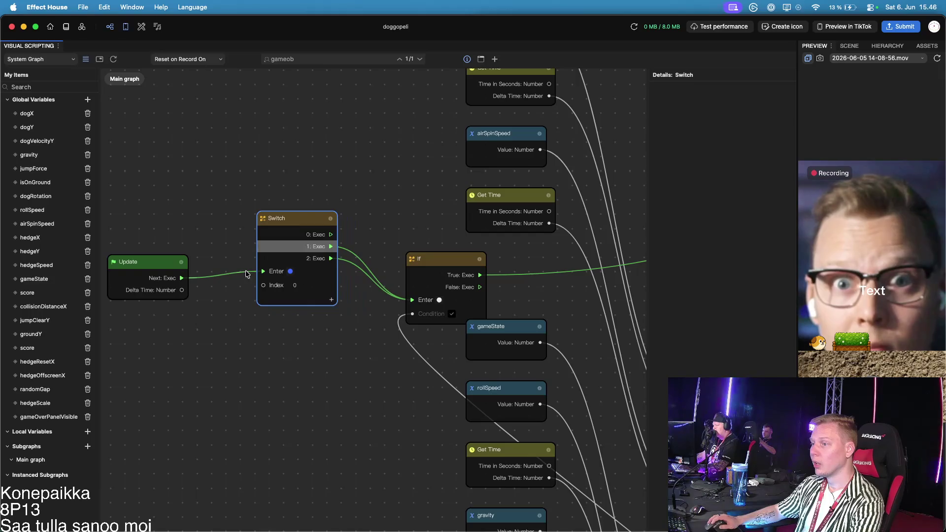
pyautogui.rightClick(17, 285)
pyautogui.moveTo(34, 279)
pyautogui.mouseDown()
pyautogui.moveTo(118, 315)
pyautogui.moveTo(130, 333)
pyautogui.moveTo(183, 345)
pyautogui.moveTo(261, 285)
pyautogui.mouseUp()
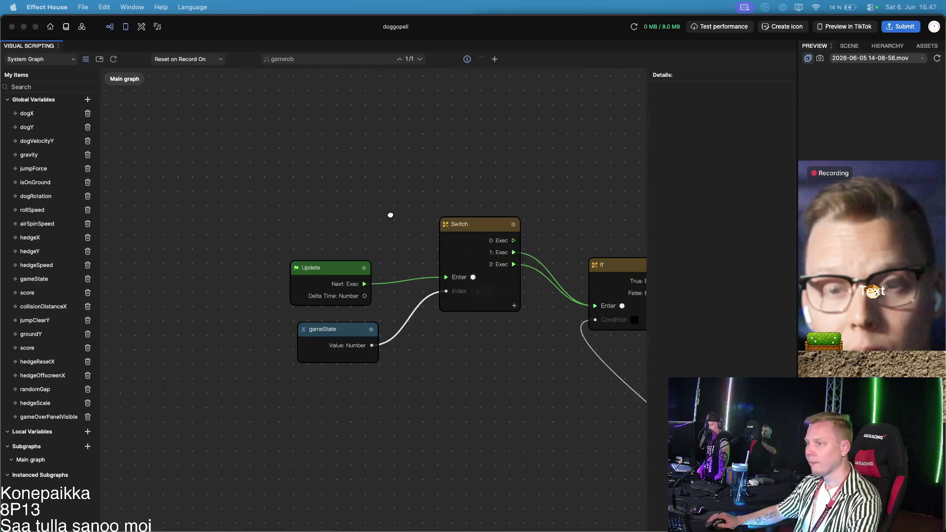
pyautogui.moveTo(206, 210); pyautogui.dragTo(391, 217)
pyautogui.moveTo(348, 270); pyautogui.dragTo(344, 234)
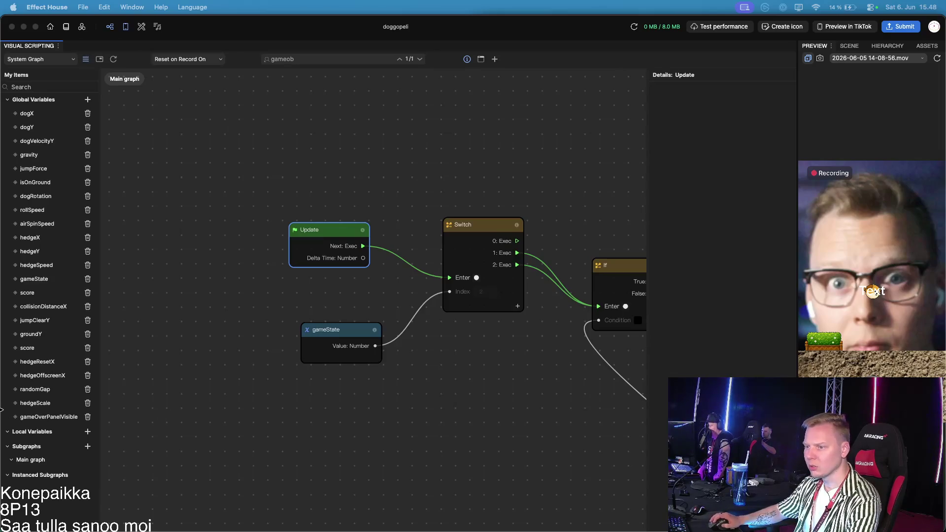
pyautogui.click(458, 165)
# Add a Set Enabled node via the 'enable' search and reposition it with Update and gameState
pyautogui.click(494, 59)
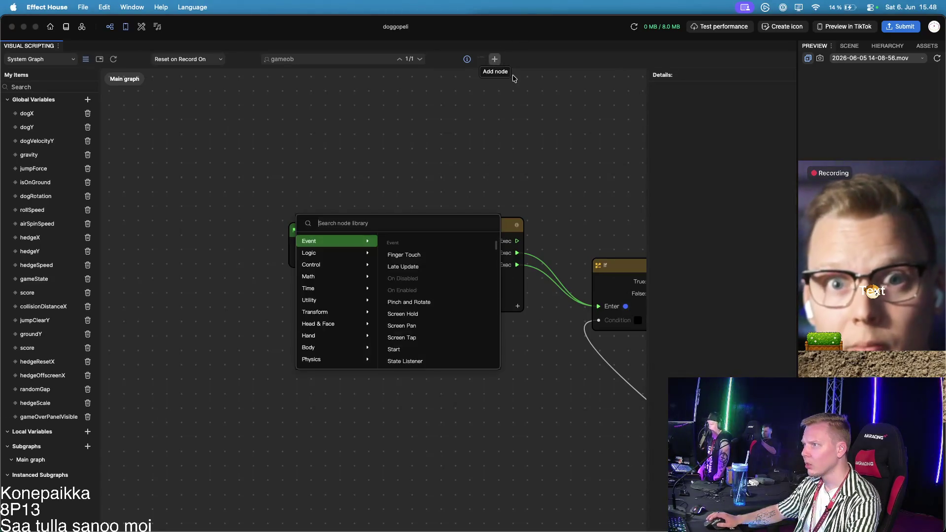
pyautogui.write('enable')
pyautogui.press('Return')
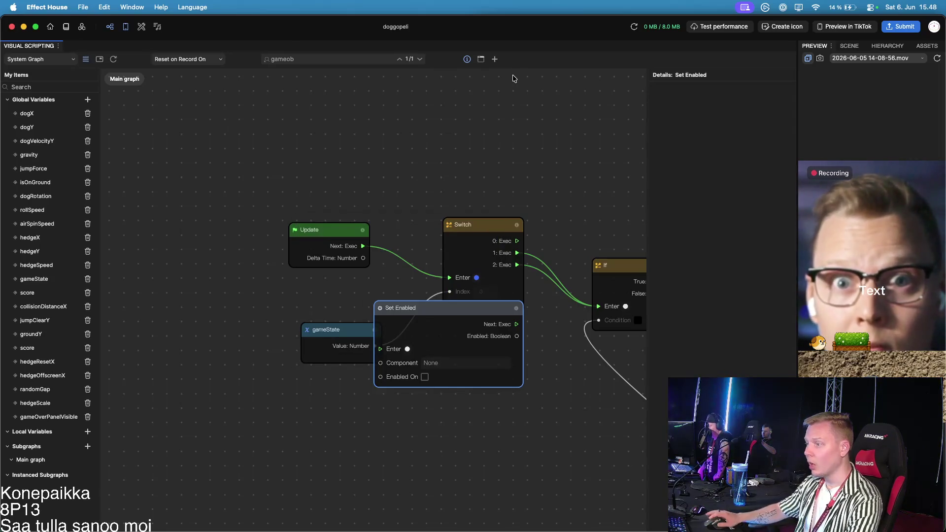
pyautogui.moveTo(472, 307)
pyautogui.mouseDown()
pyautogui.moveTo(419, 127)
pyautogui.moveTo(428, 134)
pyautogui.moveTo(562, 123)
pyautogui.mouseUp()
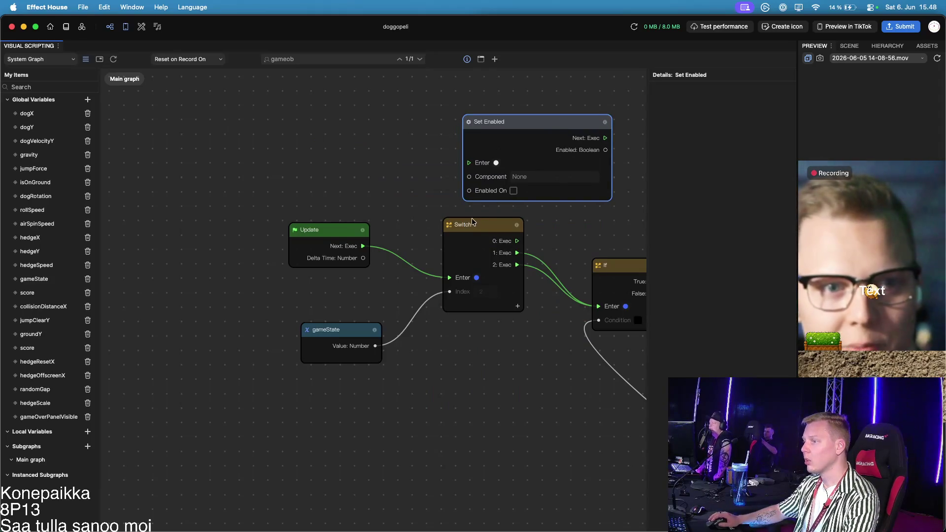
pyautogui.moveTo(315, 229); pyautogui.dragTo(289, 177)
pyautogui.moveTo(340, 331); pyautogui.dragTo(255, 270)
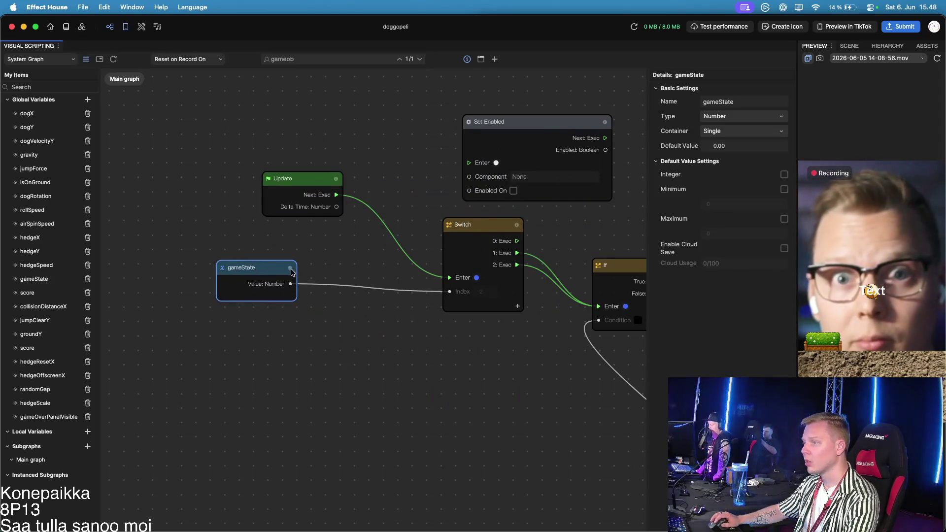
pyautogui.moveTo(491, 233)
pyautogui.mouseDown()
pyautogui.moveTo(405, 216)
pyautogui.moveTo(409, 228)
pyautogui.mouseUp()
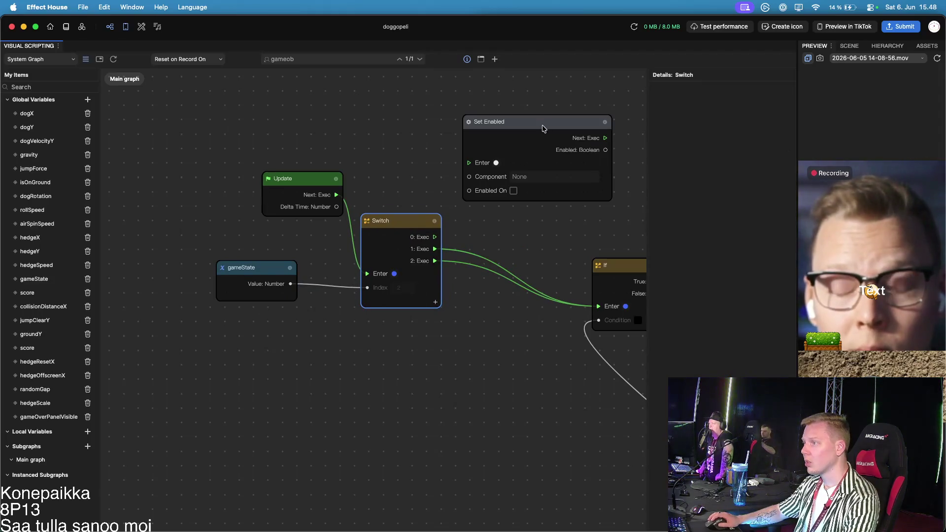
# Lay out the nodes so Set Enabled sits beside the Switch, then open its scene object picker
pyautogui.scroll(3, 507, 221)
pyautogui.hscroll(3, 507, 222)
pyautogui.moveTo(454, 200)
pyautogui.mouseDown()
pyautogui.moveTo(454, 188)
pyautogui.moveTo(413, 163)
pyautogui.mouseUp()
pyautogui.moveTo(127, 212); pyautogui.dragTo(285, 412)
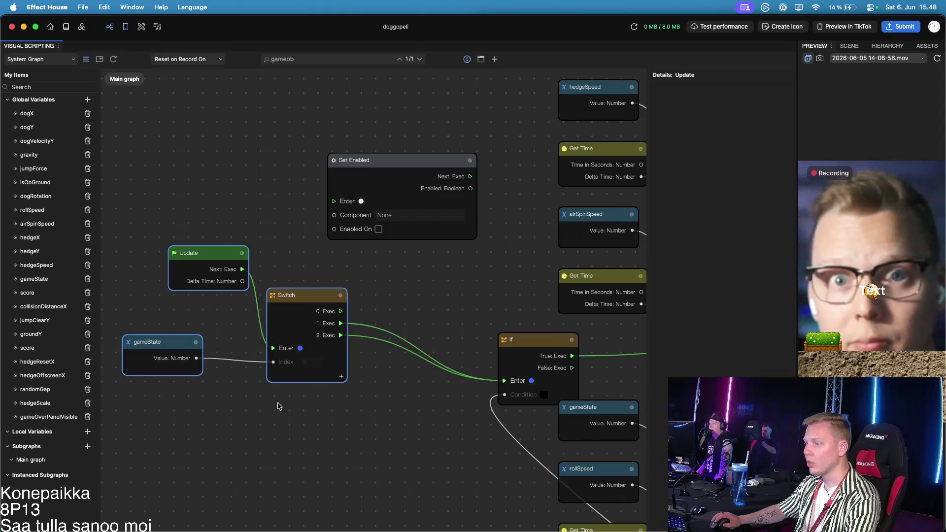
pyautogui.scroll(-10, 281, 408)
pyautogui.moveTo(252, 356); pyautogui.dragTo(147, 344)
pyautogui.hscroll(-2, 317, 372)
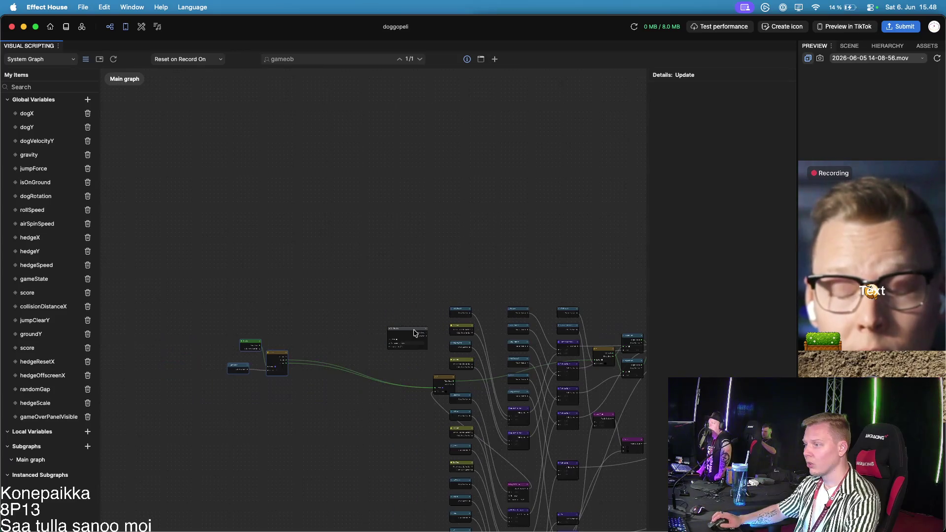
pyautogui.scroll(5, 352, 327)
pyautogui.moveTo(335, 329)
pyautogui.mouseDown()
pyautogui.moveTo(209, 371)
pyautogui.moveTo(150, 379)
pyautogui.mouseUp()
pyautogui.moveTo(294, 399); pyautogui.dragTo(491, 331)
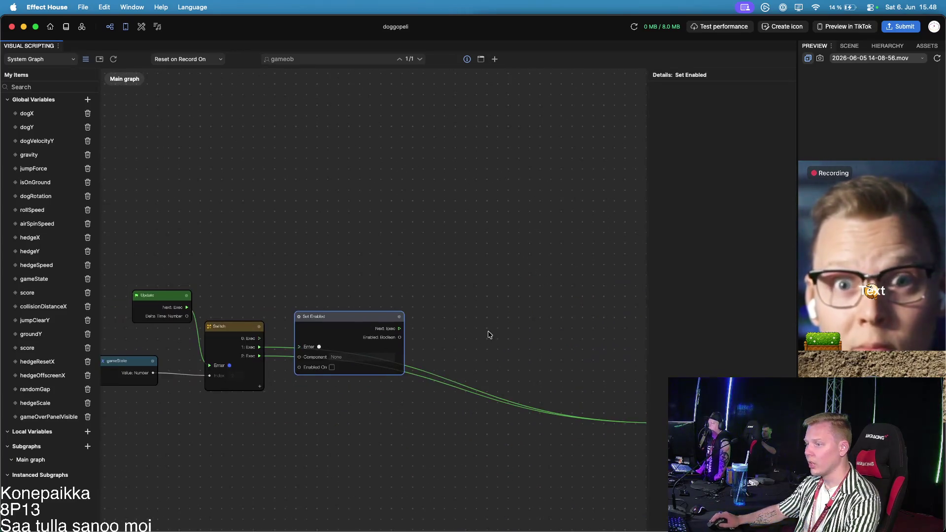
pyautogui.scroll(3, 358, 352)
pyautogui.click(358, 361)
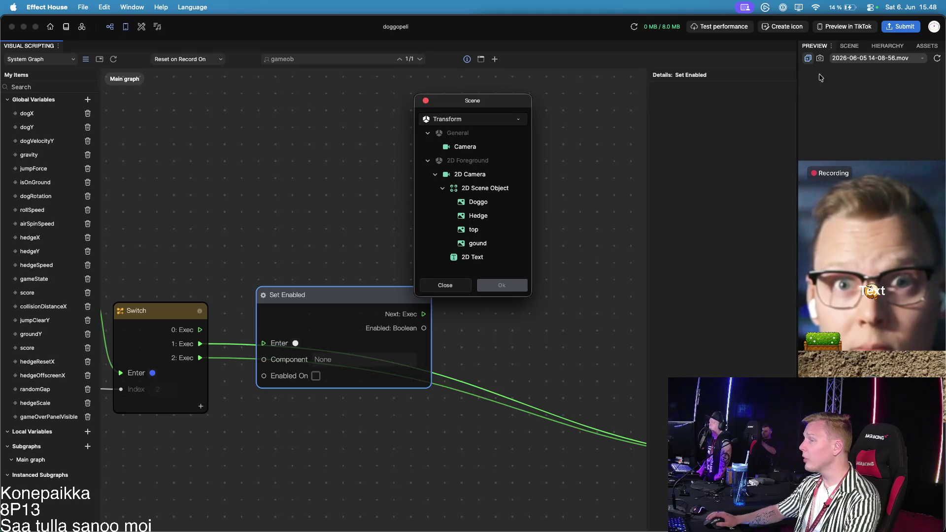
# Close the object picker and dock the Assets list as a separate panel next to the Hierarchy
pyautogui.click(426, 101)
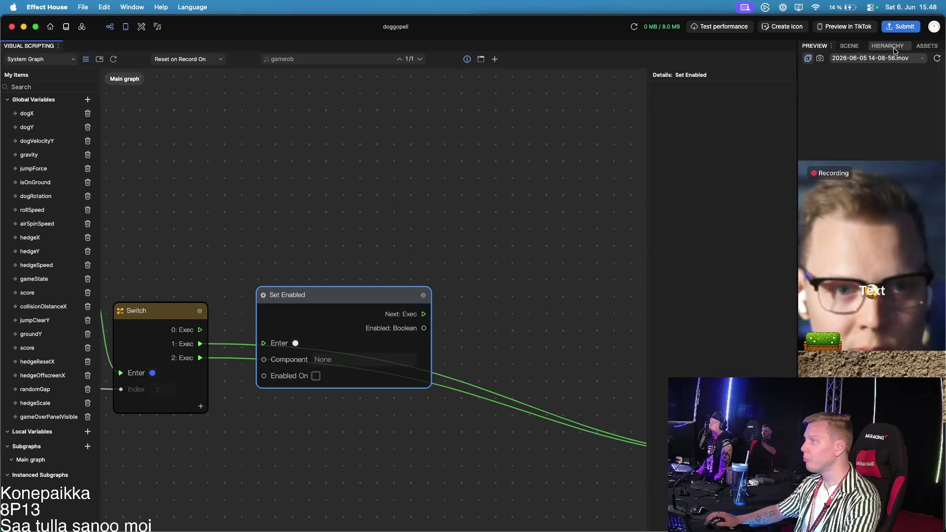
pyautogui.click(851, 47)
pyautogui.click(889, 47)
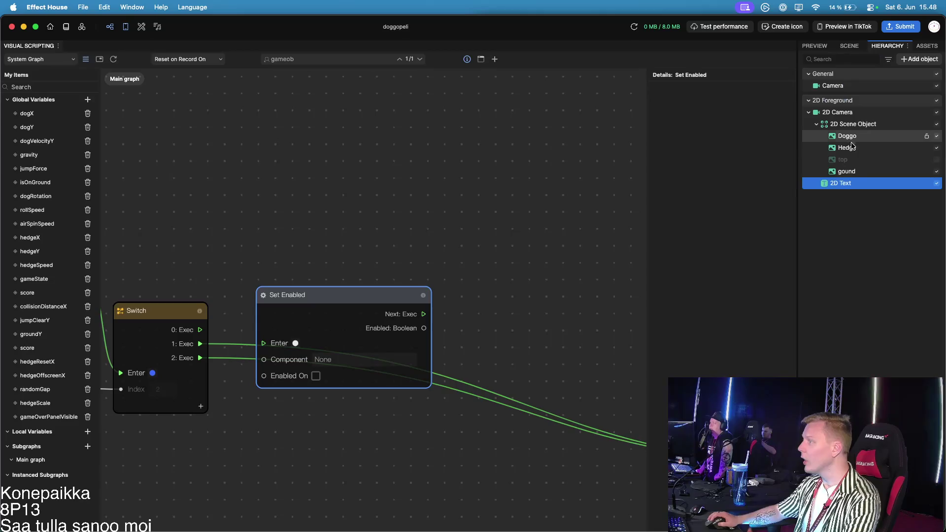
pyautogui.moveTo(926, 46); pyautogui.dragTo(797, 78)
pyautogui.moveTo(874, 82); pyautogui.dragTo(866, 60)
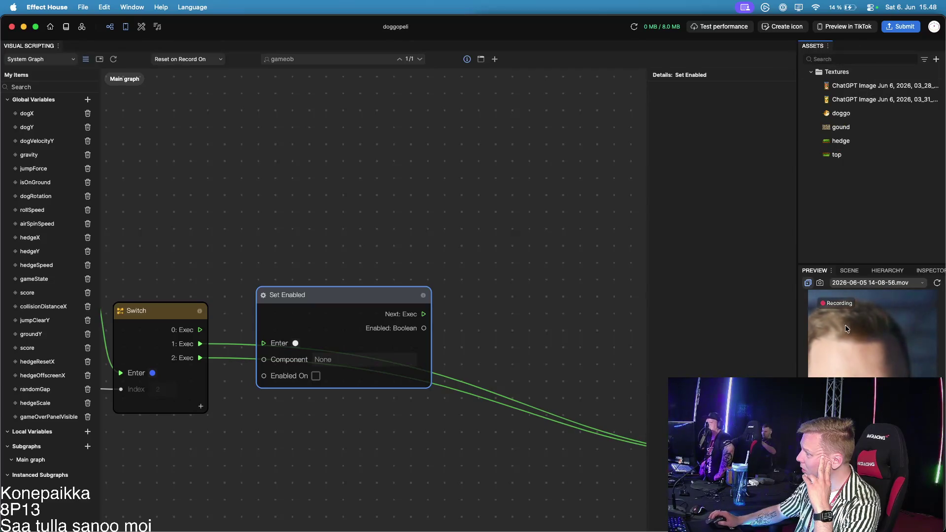
# Drag both ChatGPT Image textures from Assets into the Hierarchy below Doggo
pyautogui.click(869, 87)
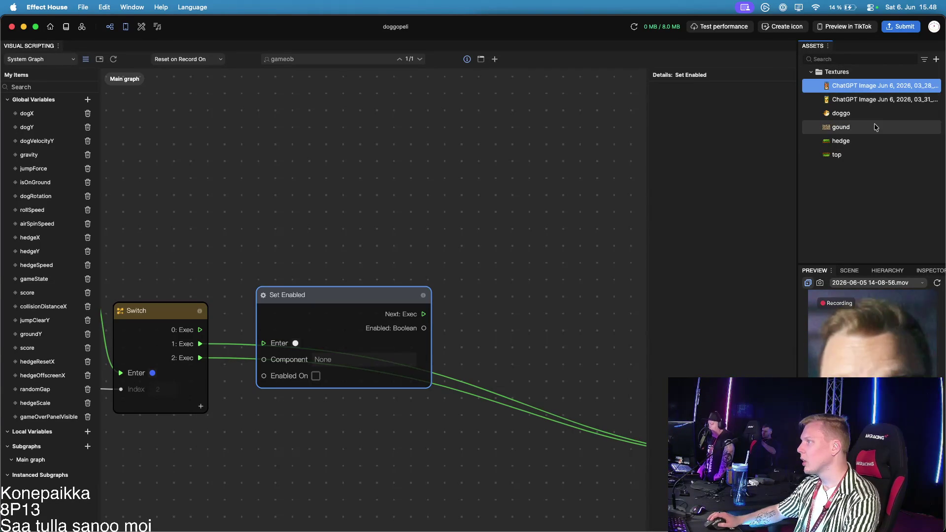
pyautogui.keyDown('shift'); pyautogui.click(852, 99); pyautogui.keyUp('shift')
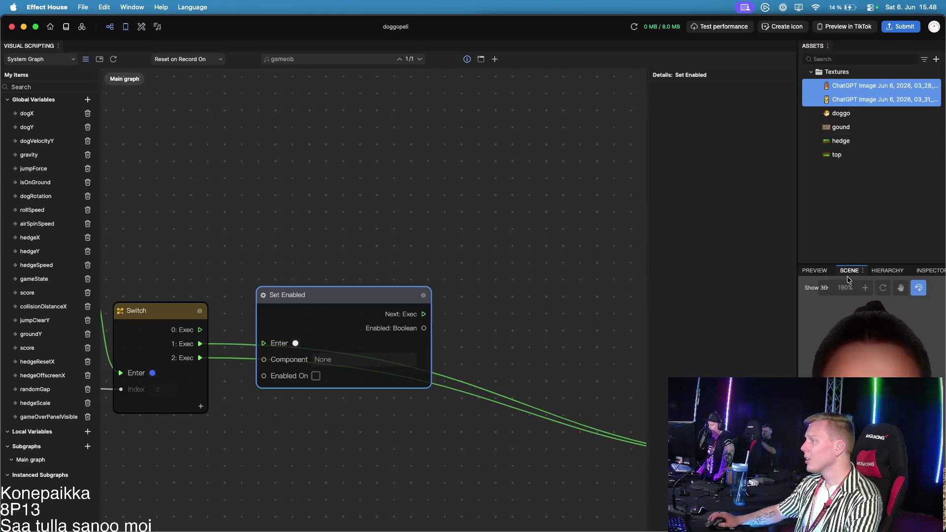
pyautogui.click(885, 271)
pyautogui.moveTo(868, 94)
pyautogui.mouseDown()
pyautogui.moveTo(868, 302)
pyautogui.moveTo(844, 371)
pyautogui.mouseUp()
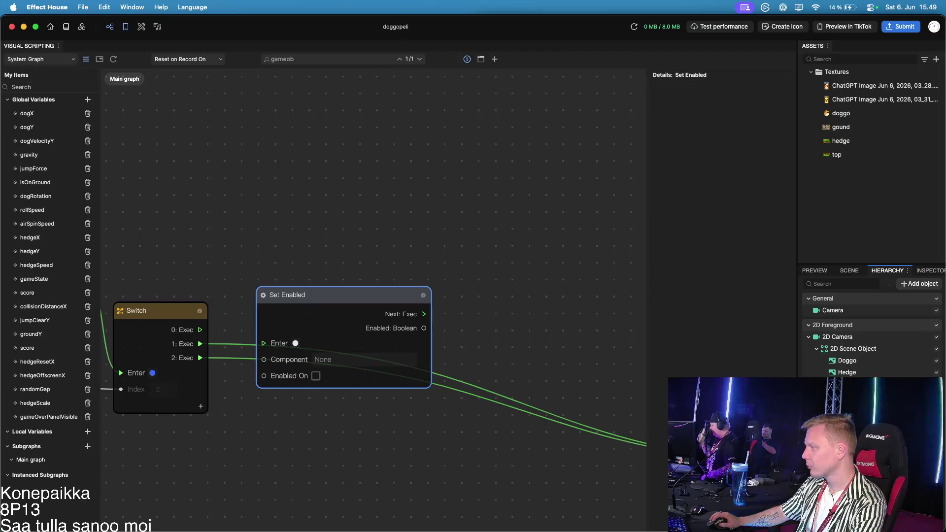
# Set the Set Enabled node's Component to the ChatGPT Image object
pyautogui.click(850, 271)
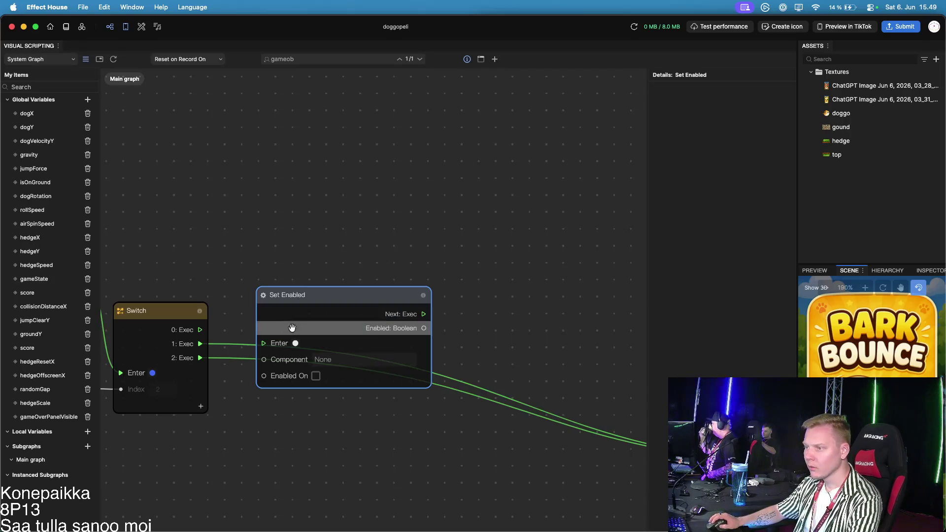
pyautogui.click(328, 361)
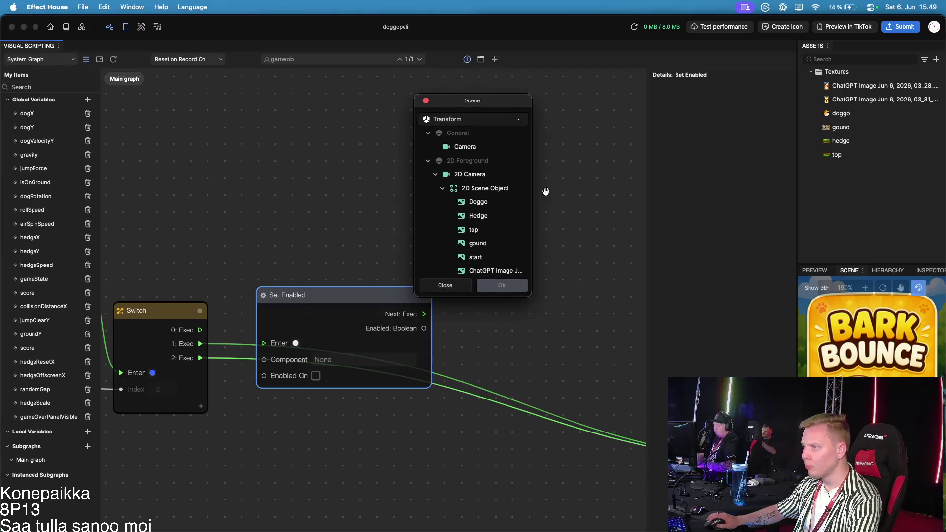
pyautogui.click(487, 257)
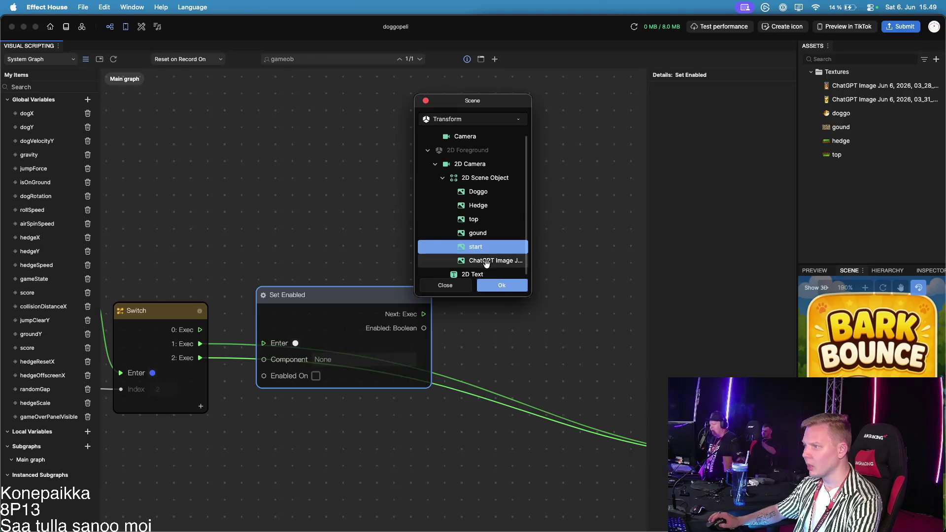
pyautogui.click(488, 260)
pyautogui.click(502, 285)
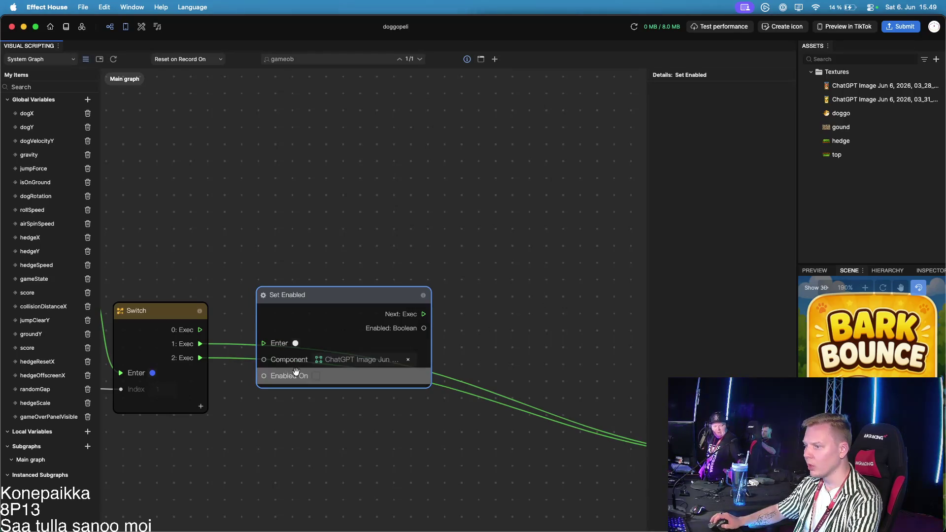
# Wire the Switch's 0: Exec output into Set Enabled's Enter pin
pyautogui.moveTo(351, 304); pyautogui.dragTo(383, 300)
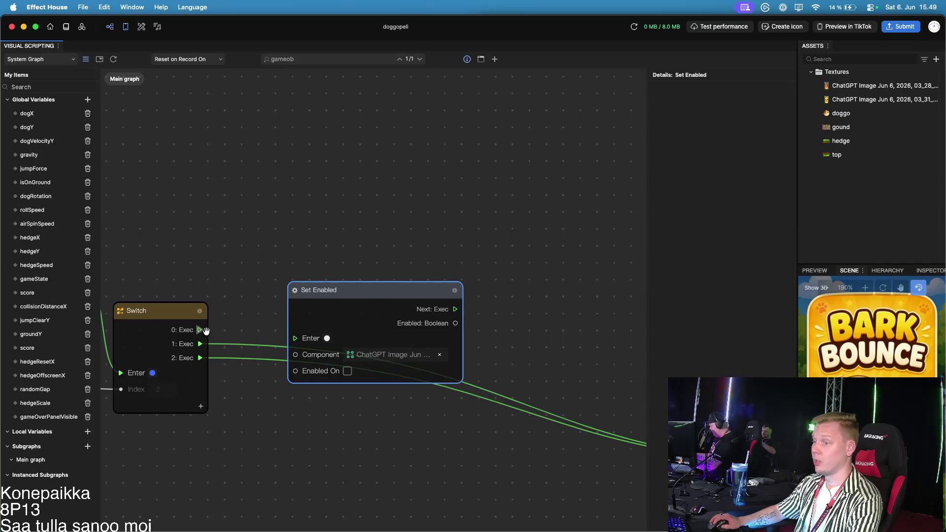
pyautogui.moveTo(200, 330); pyautogui.dragTo(295, 338)
pyautogui.moveTo(351, 285); pyautogui.dragTo(365, 194)
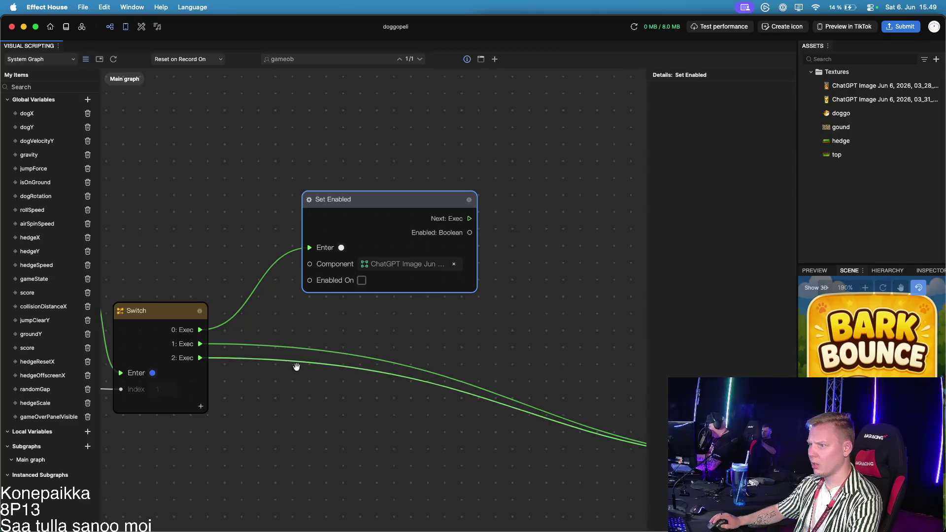
pyautogui.scroll(-5, 310, 376)
pyautogui.scroll(-3, 310, 376)
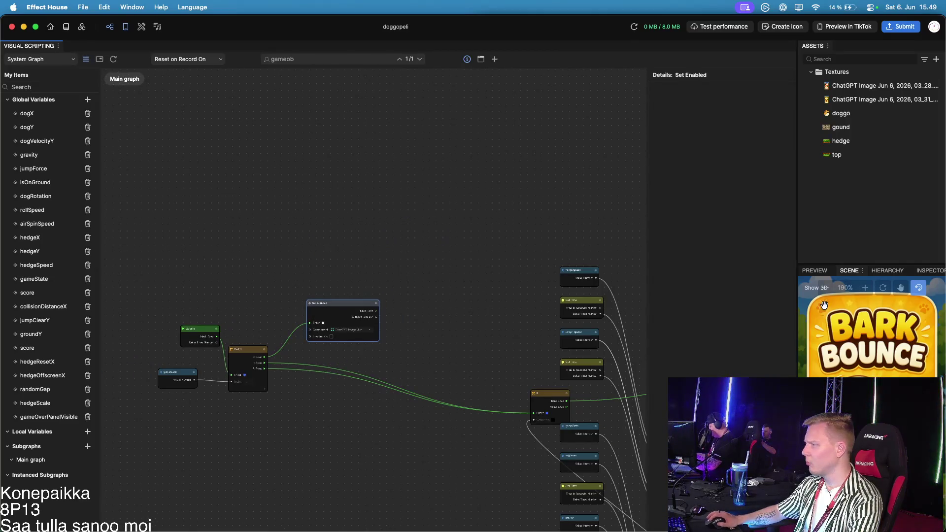
pyautogui.scroll(8, 186, 400)
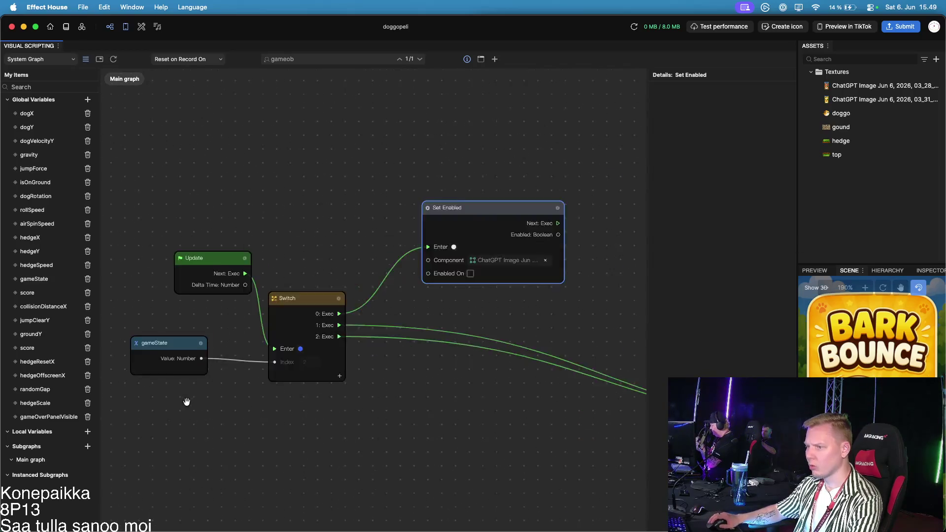
# Remove the old 2: Exec and 0: Exec wires, then connect Switch 2: Exec to Set Enabled's Enter
pyautogui.moveTo(458, 351); pyautogui.dragTo(263, 440)
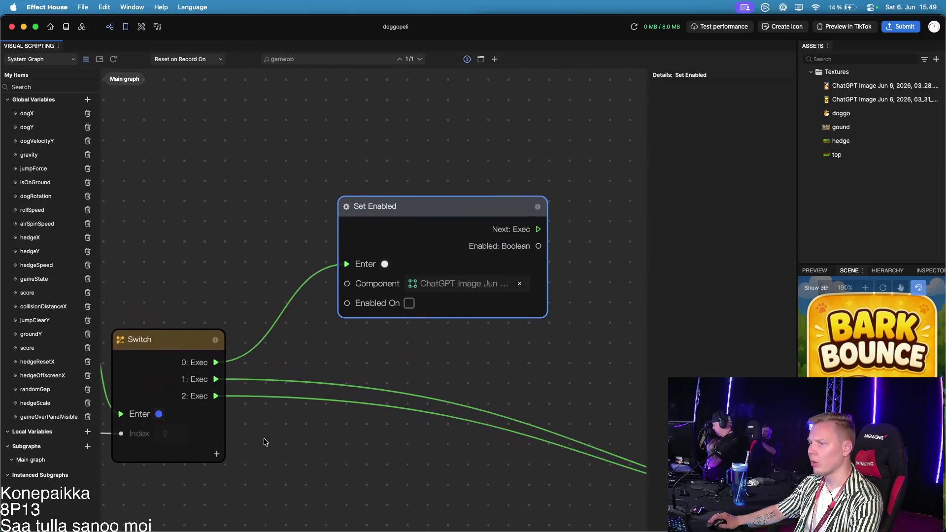
pyautogui.click(219, 401)
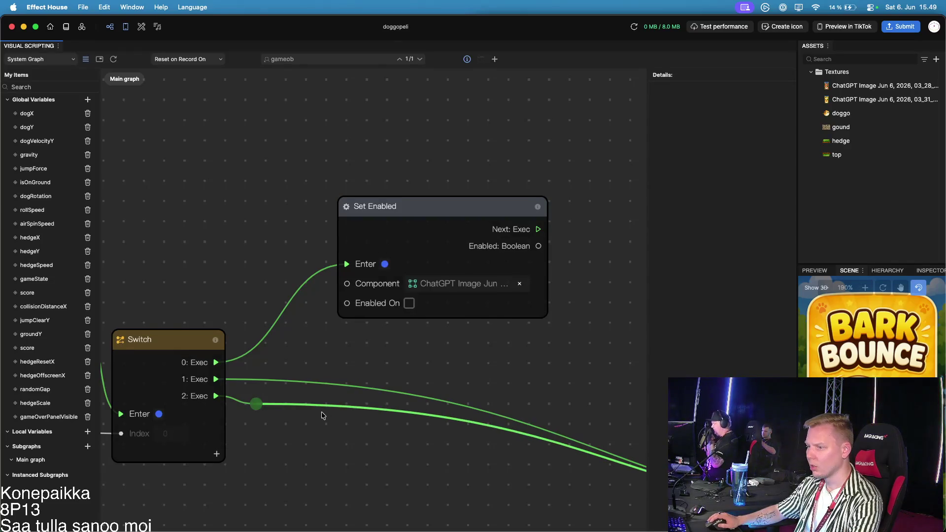
pyautogui.scroll(-10, 327, 413)
pyautogui.scroll(10, 295, 429)
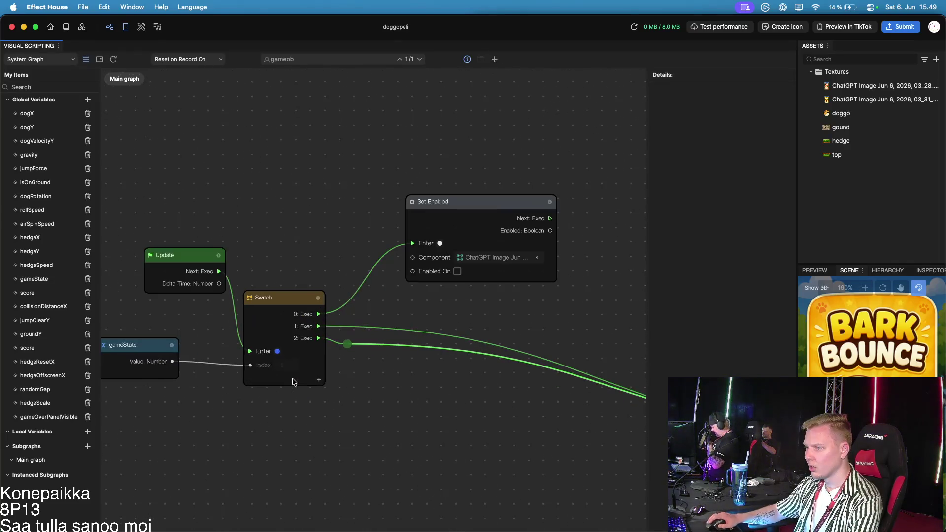
pyautogui.click(357, 348)
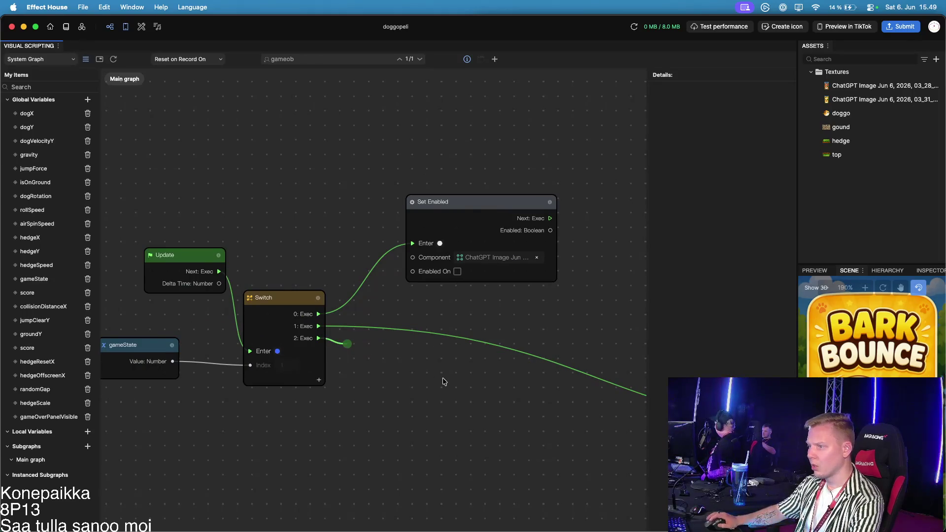
pyautogui.moveTo(483, 212)
pyautogui.mouseDown()
pyautogui.moveTo(441, 416)
pyautogui.moveTo(446, 408)
pyautogui.mouseUp()
pyautogui.click(343, 374)
pyautogui.click(317, 336)
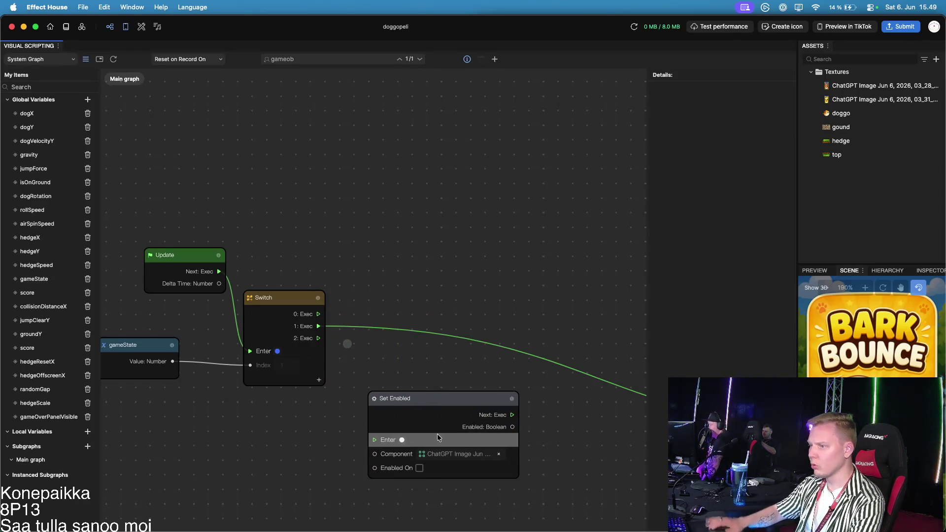
pyautogui.moveTo(317, 338); pyautogui.dragTo(375, 440)
pyautogui.moveTo(427, 398); pyautogui.dragTo(416, 383)
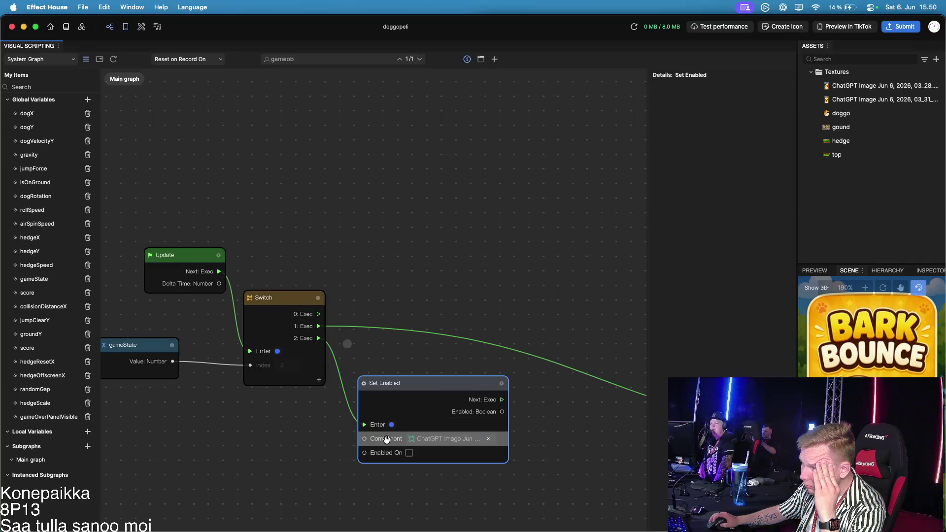
# Tick Enabled On, compare the Hierarchy and Scene views, and reopen the target picker
pyautogui.click(411, 454)
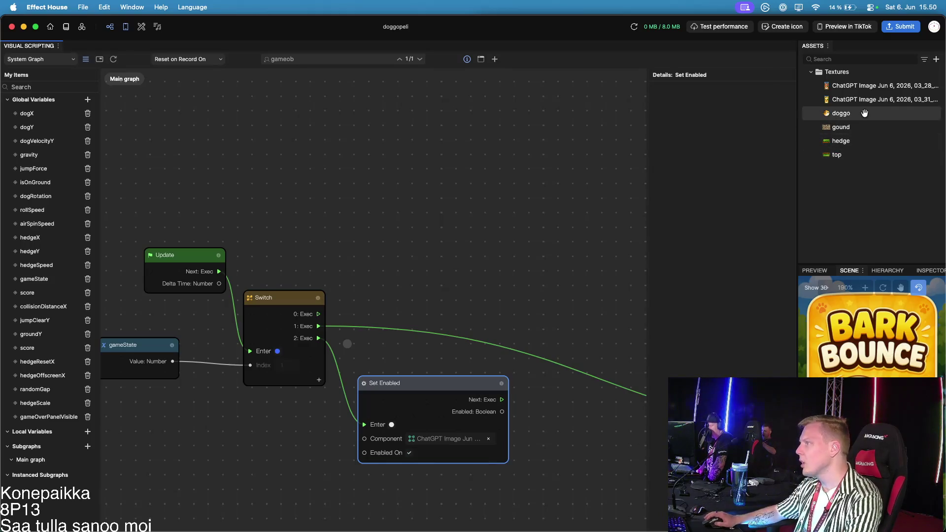
pyautogui.click(886, 272)
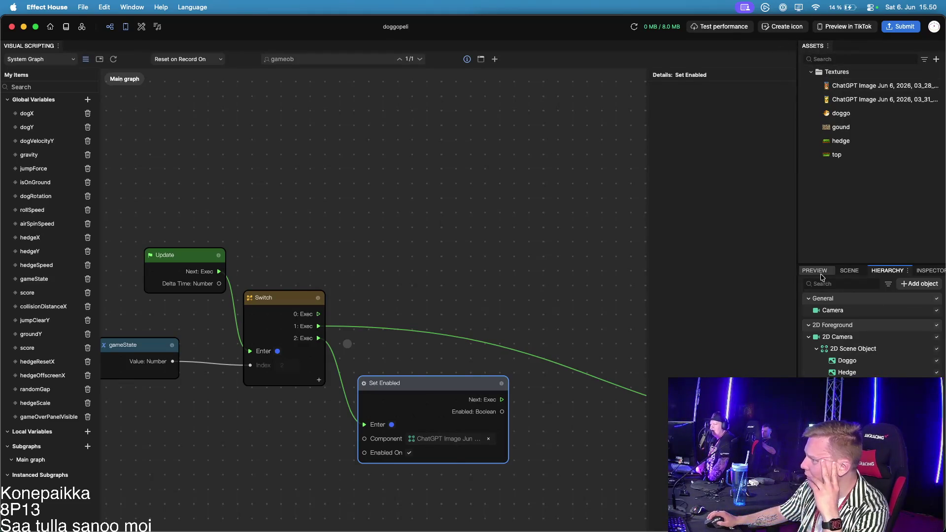
pyautogui.click(852, 272)
pyautogui.click(887, 272)
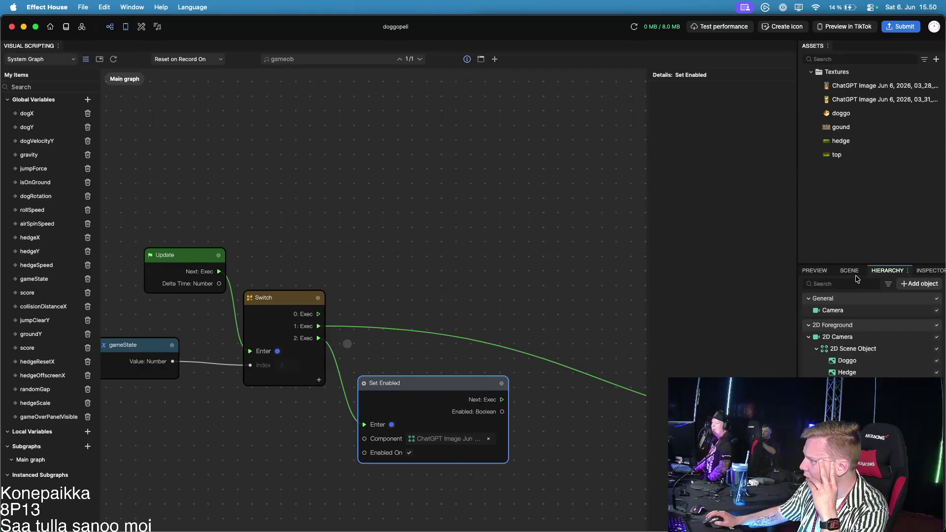
pyautogui.click(850, 271)
pyautogui.click(892, 271)
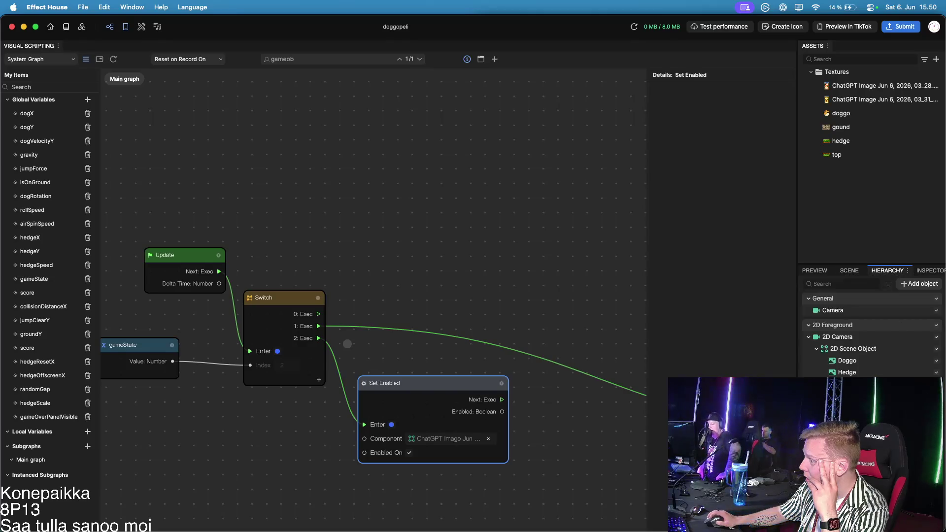
pyautogui.click(848, 272)
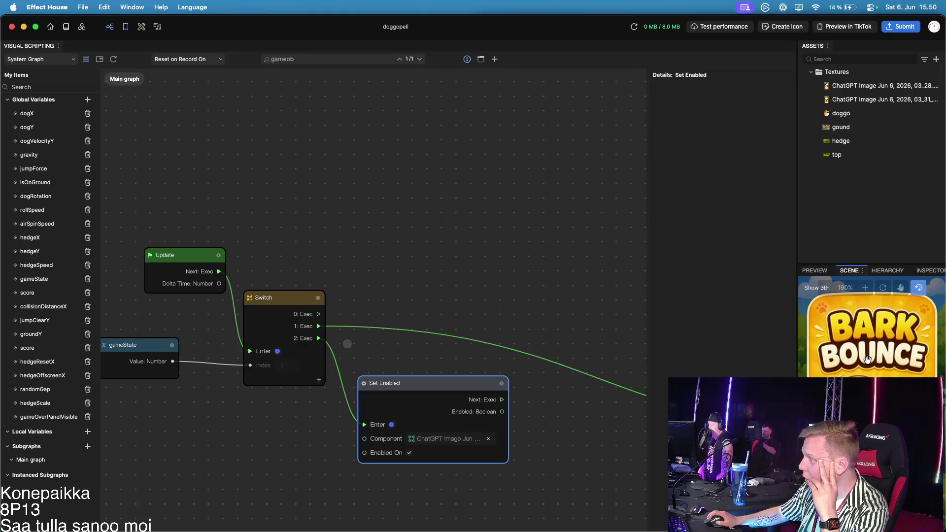
pyautogui.click(887, 271)
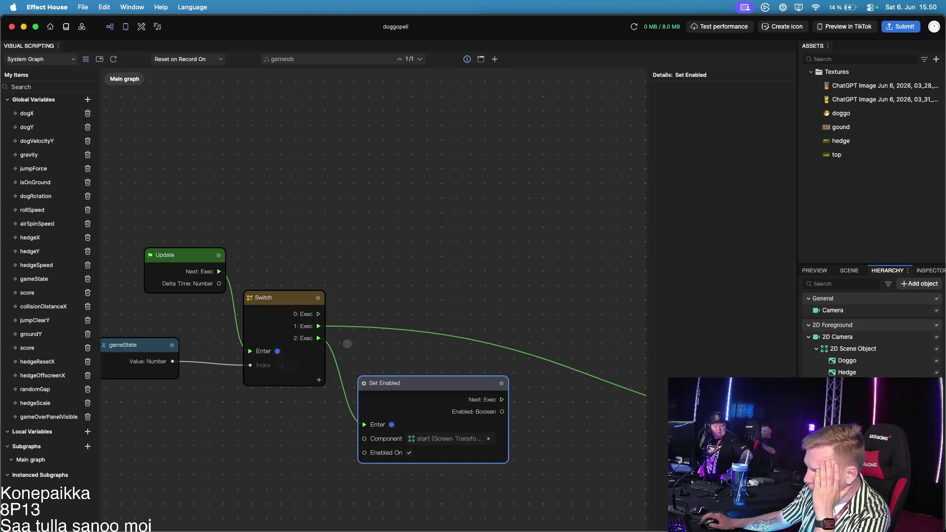
pyautogui.click(433, 439)
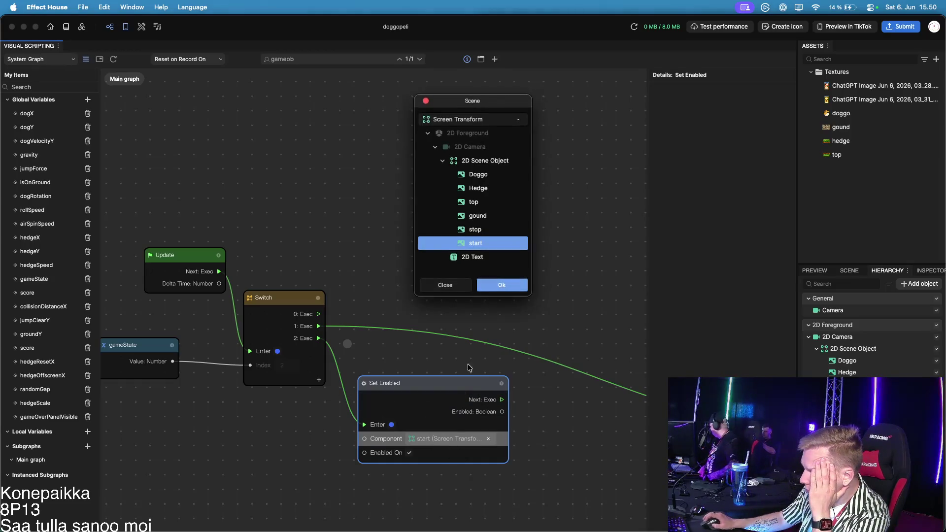
# Retarget Set Enabled to the stop object and switch to the live Preview
pyautogui.click(476, 229)
pyautogui.click(501, 286)
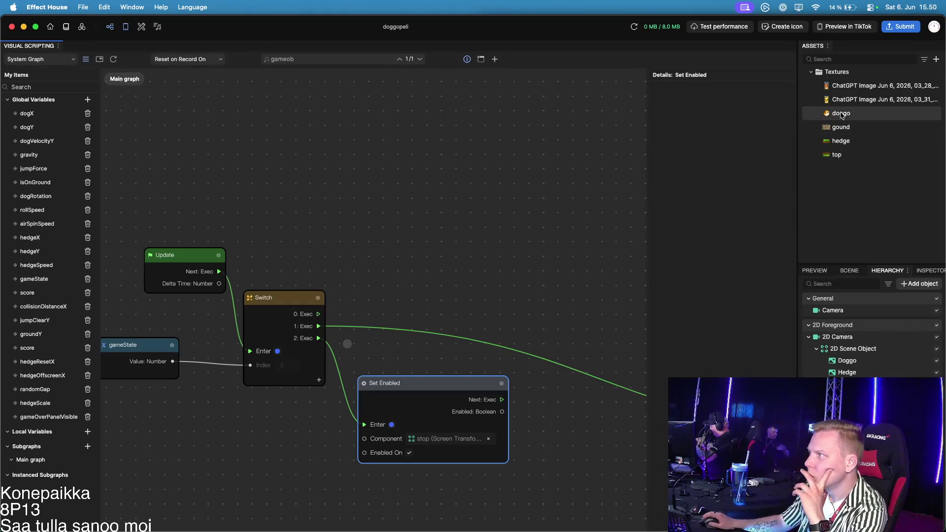
pyautogui.click(841, 273)
pyautogui.click(818, 271)
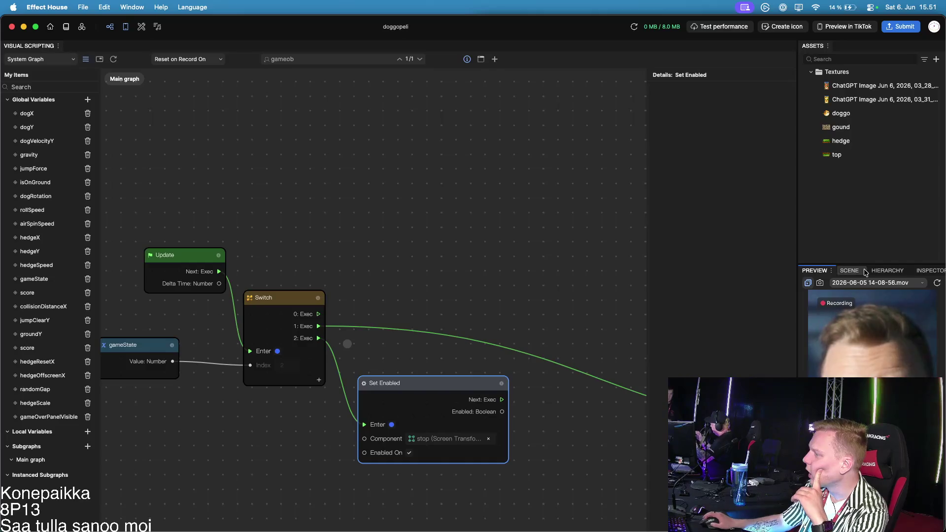
# Go through the Scene and Hierarchy views, then confirm the Preview shows the GAME OVER screen
pyautogui.click(849, 270)
pyautogui.click(887, 271)
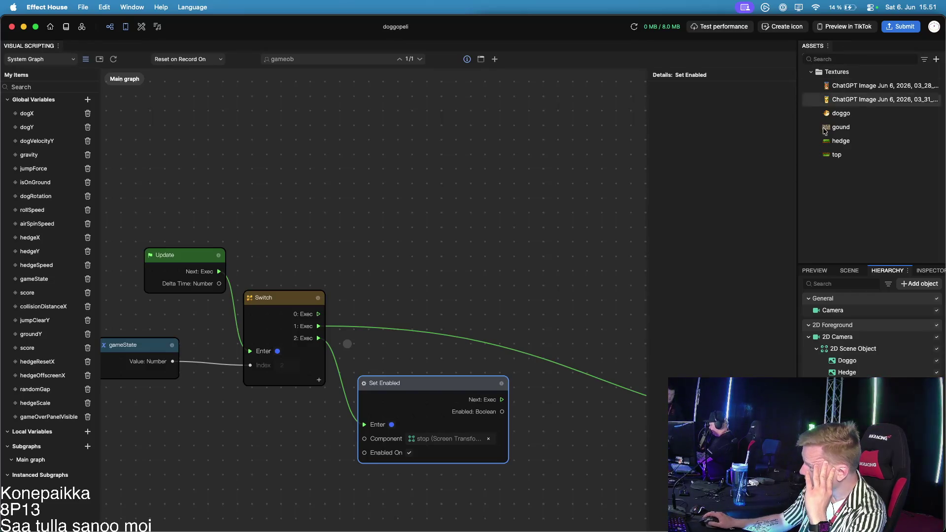
pyautogui.click(814, 271)
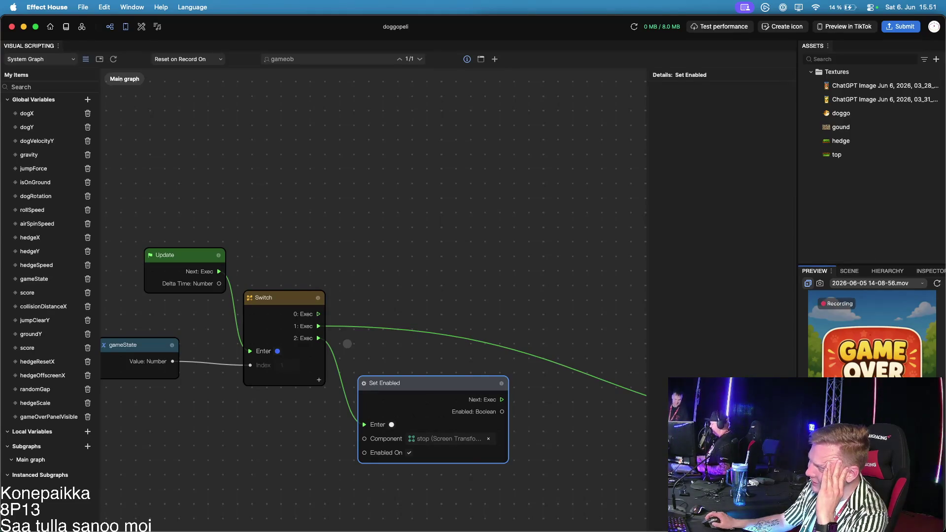
pyautogui.moveTo(434, 338); pyautogui.dragTo(482, 339)
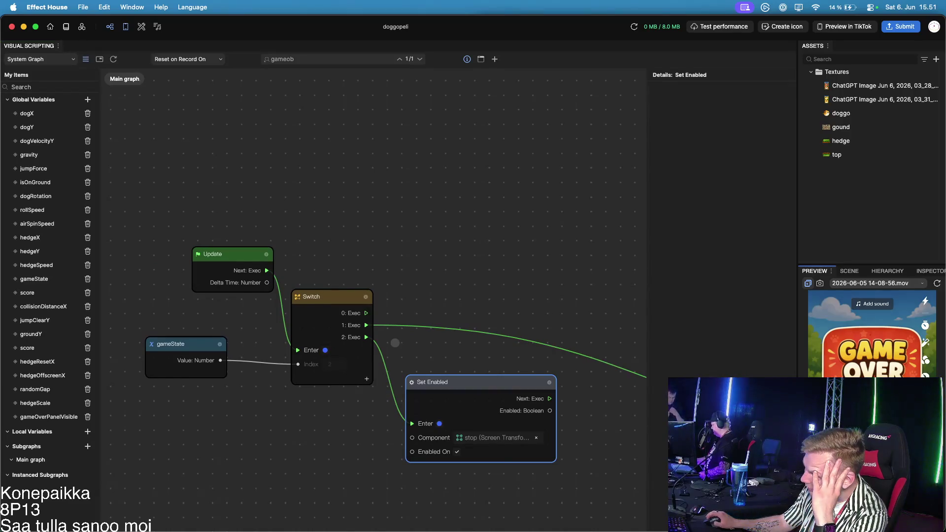
pyautogui.click(415, 452)
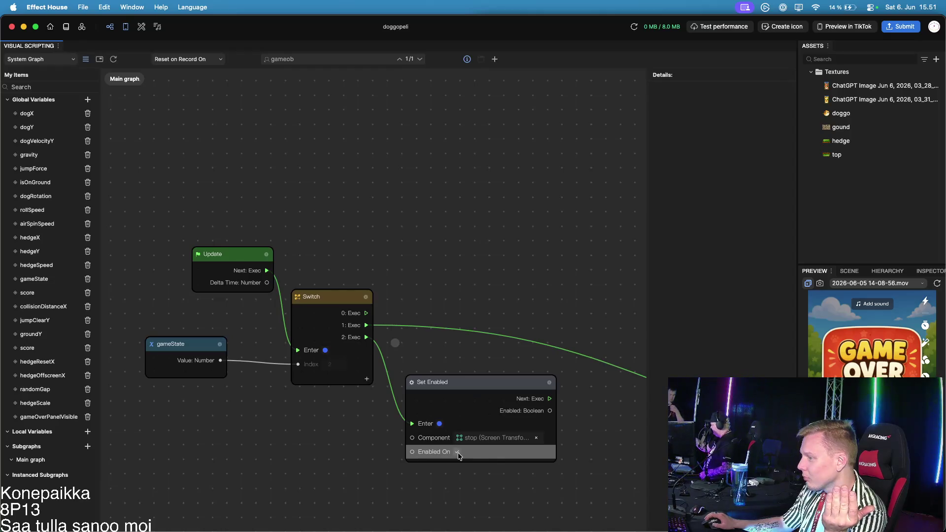
pyautogui.moveTo(612, 400); pyautogui.dragTo(488, 351)
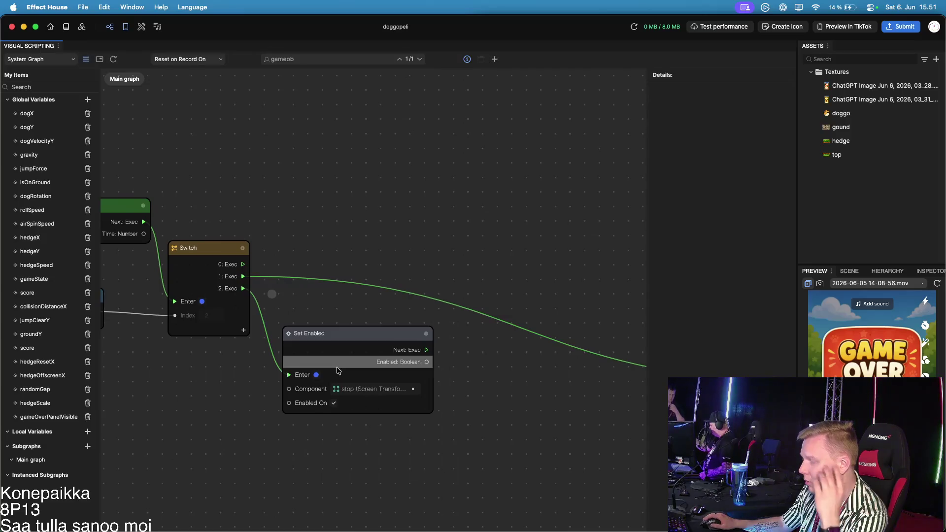
pyautogui.scroll(-2, 350, 322)
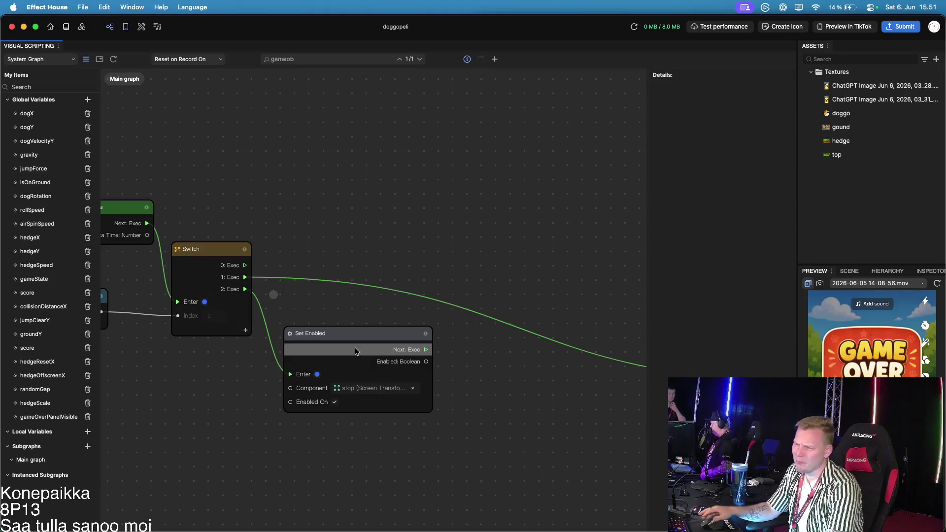
pyautogui.click(380, 392)
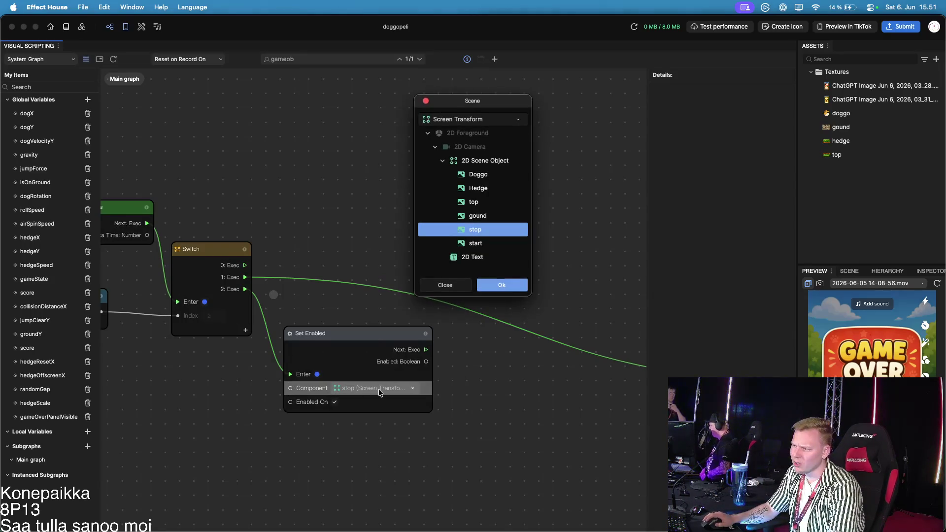
pyautogui.click(496, 288)
pyautogui.click(887, 271)
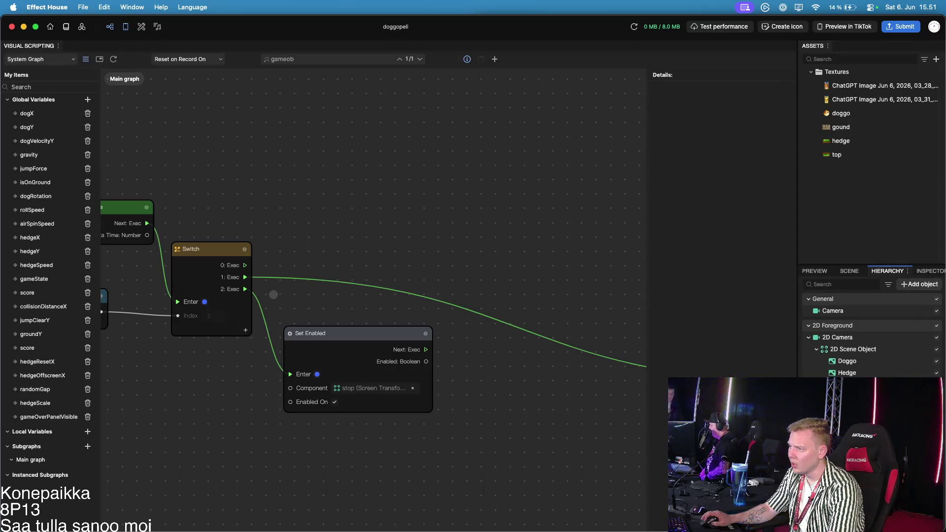
pyautogui.click(844, 271)
pyautogui.click(815, 271)
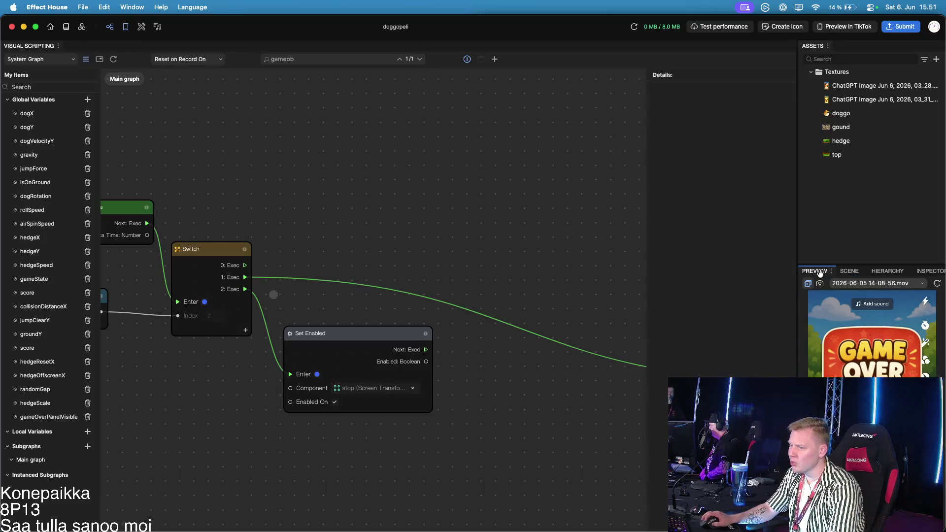
pyautogui.moveTo(257, 369); pyautogui.dragTo(396, 363)
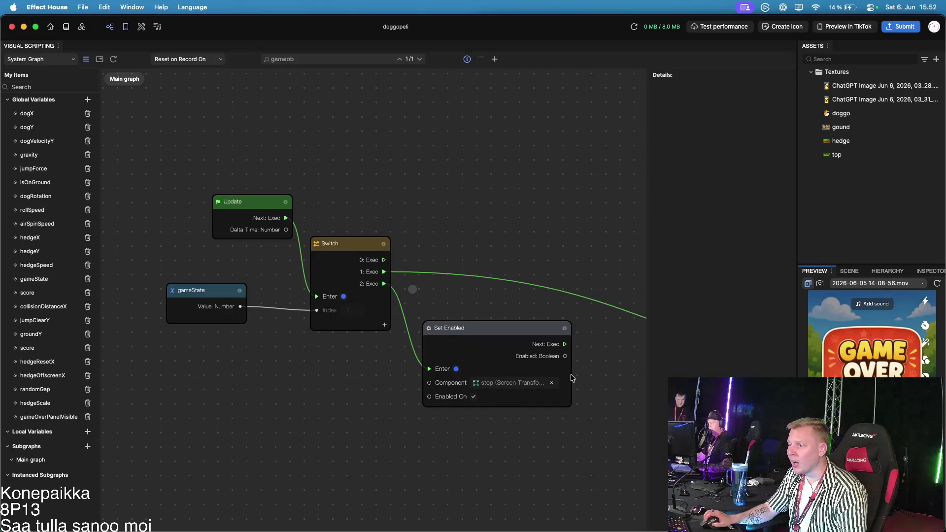
# Check the Set Enabled node's info, then search 'visi' and add a Set Visibility node
pyautogui.scroll(5, 567, 366)
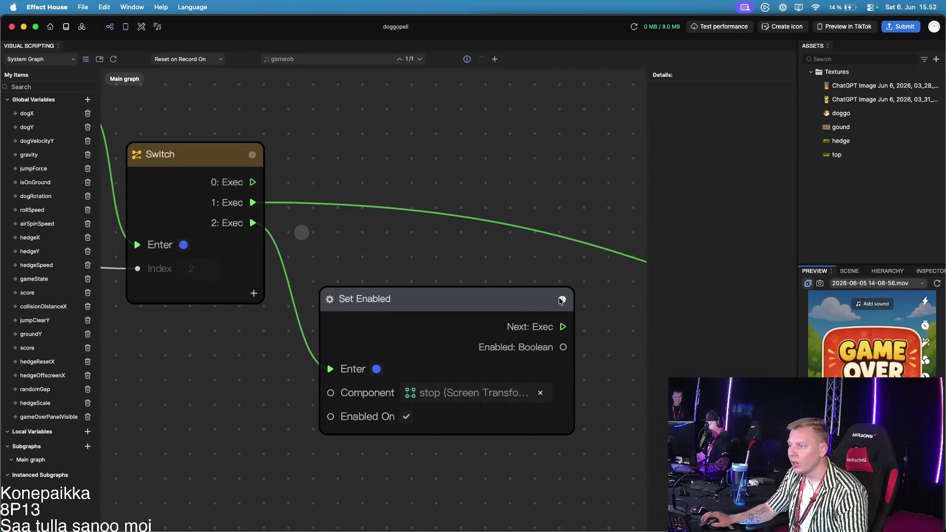
pyautogui.click(562, 299)
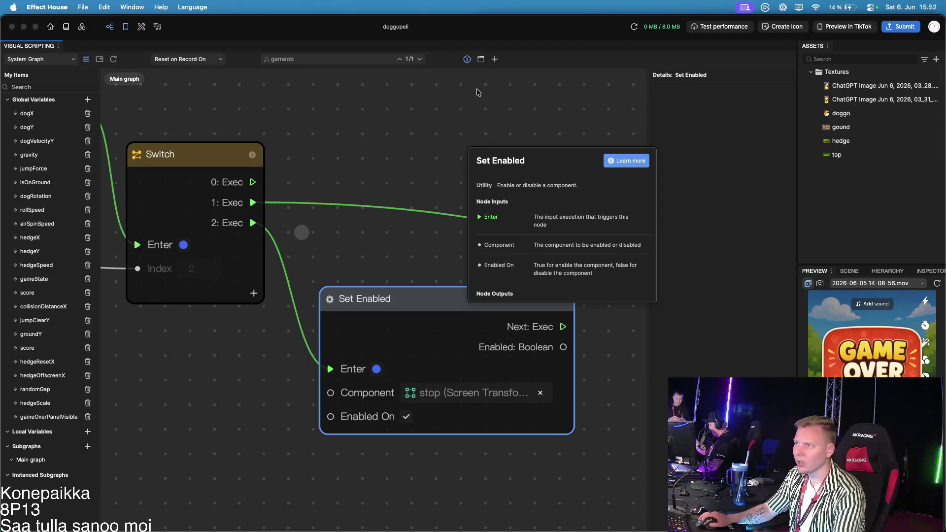
pyautogui.press('space')
pyautogui.write('set a')
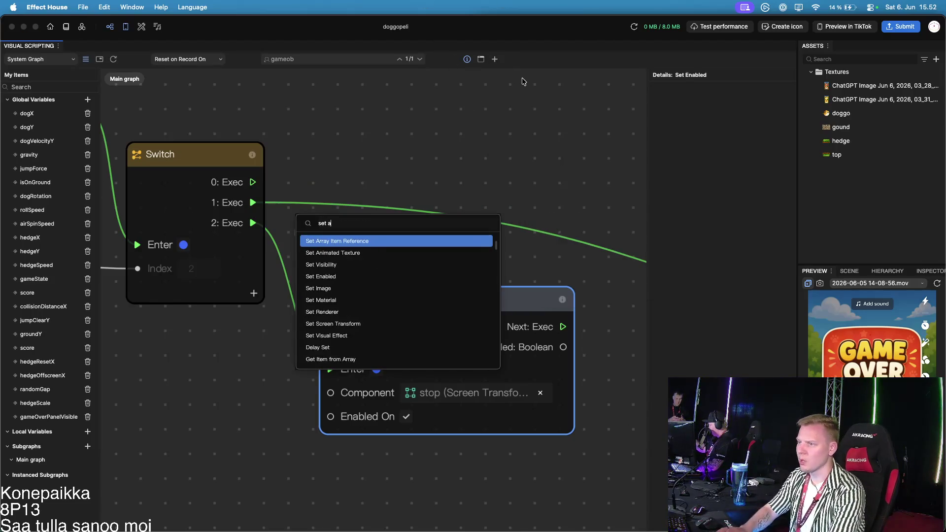
pyautogui.press('BackSpace')
pyautogui.write('visi')
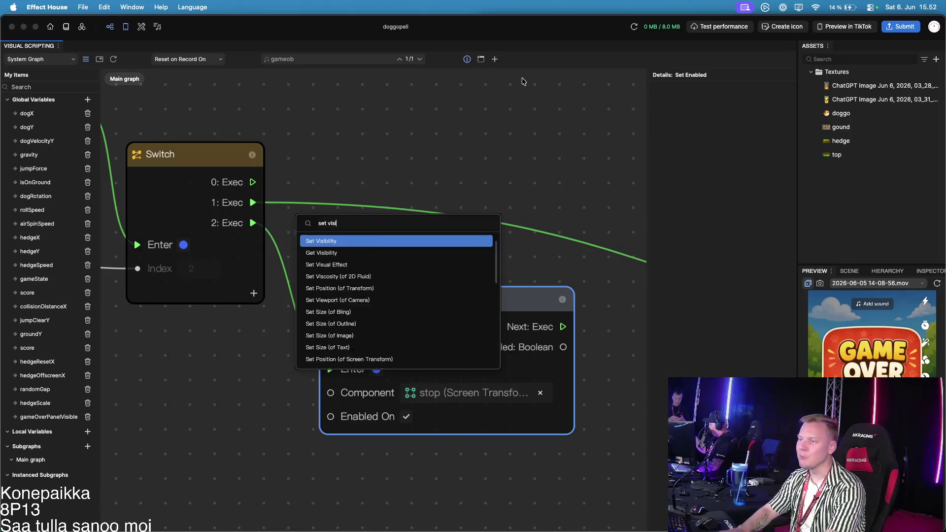
pyautogui.press('Return')
# Delete the old Set Enabled node and wire Switch 2: Exec into Set Visibility's Enter
pyautogui.click(359, 300)
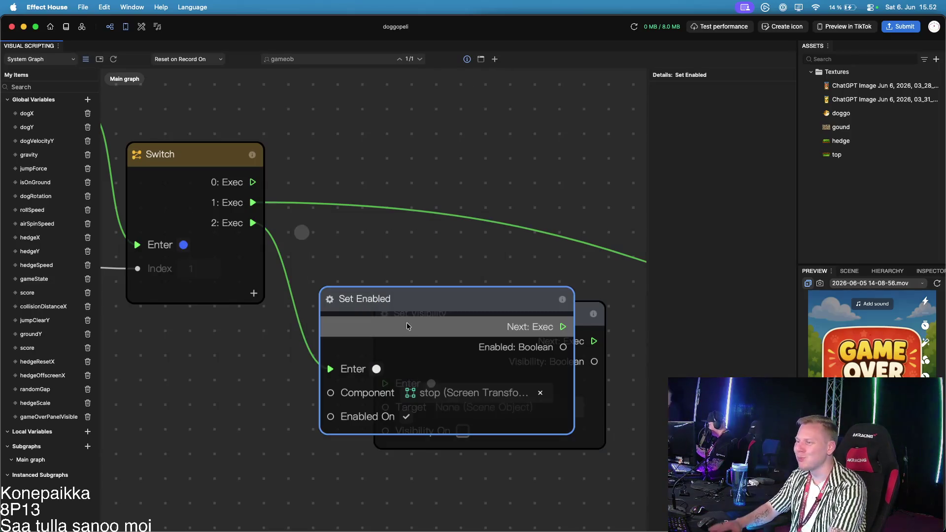
pyautogui.press('Delete')
pyautogui.moveTo(253, 223); pyautogui.dragTo(385, 383)
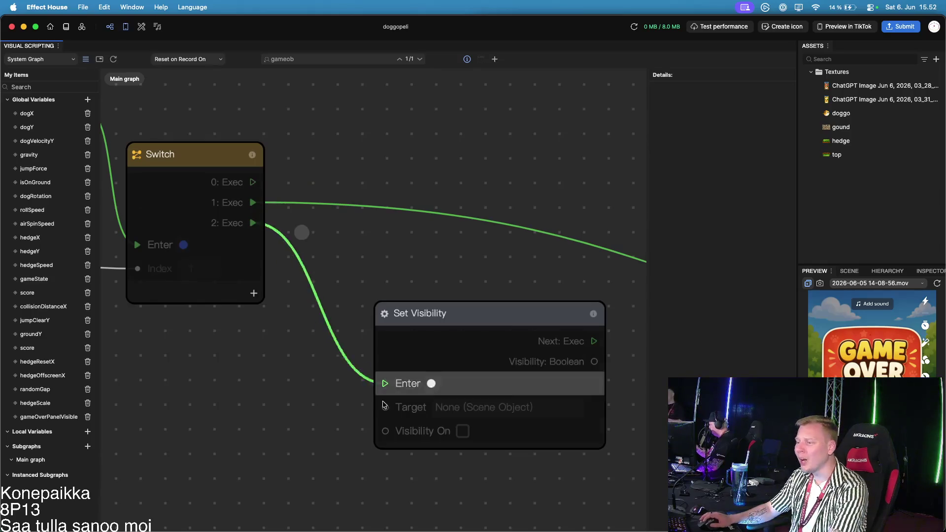
# Target the 'stop' scene object, move the node nearer the Switch, and check Visibility On
pyautogui.click(467, 419)
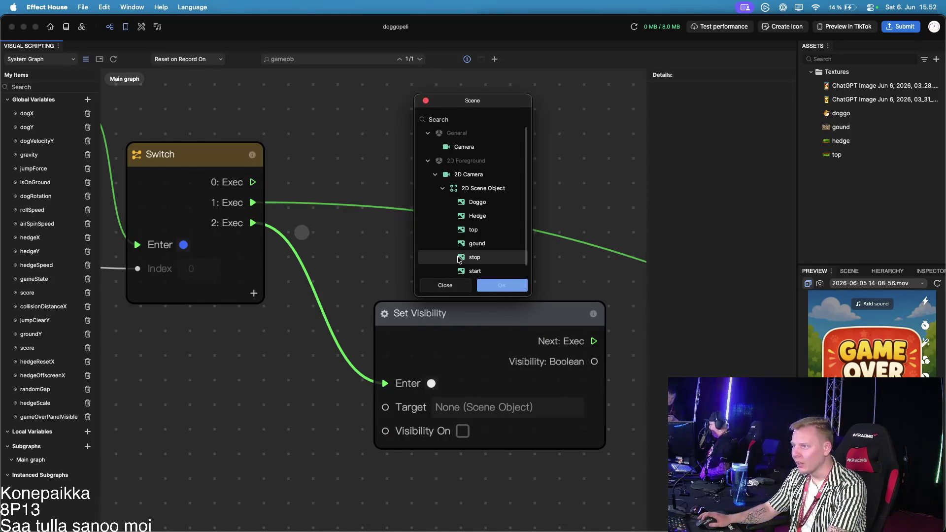
pyautogui.click(474, 257)
pyautogui.click(502, 285)
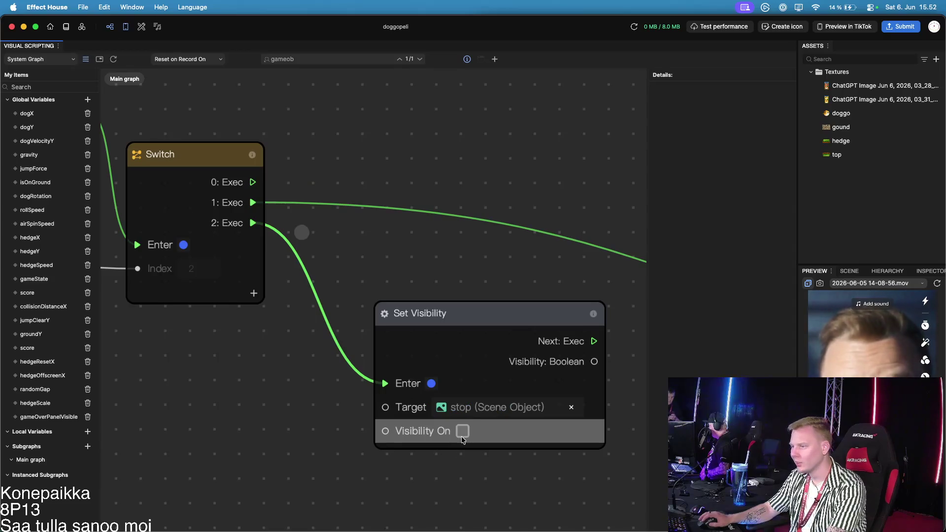
pyautogui.moveTo(547, 319); pyautogui.dragTo(499, 283)
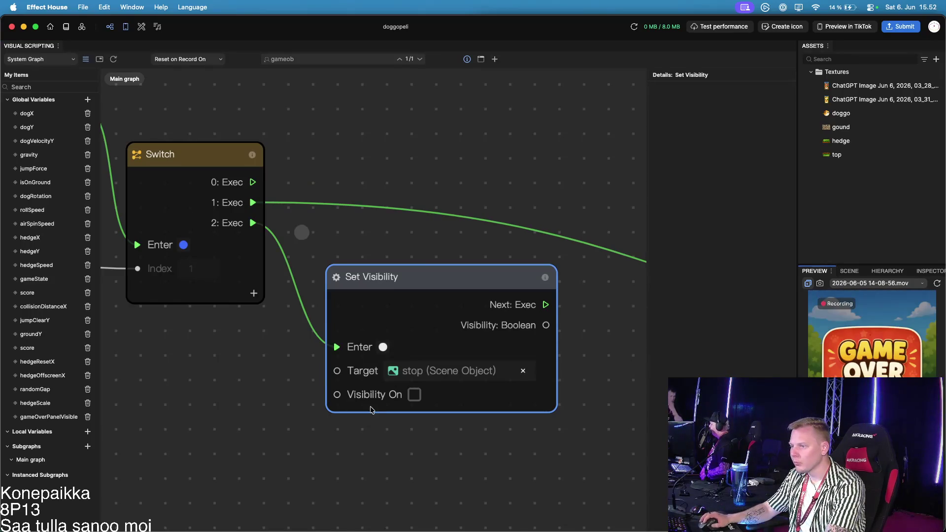
pyautogui.click(414, 395)
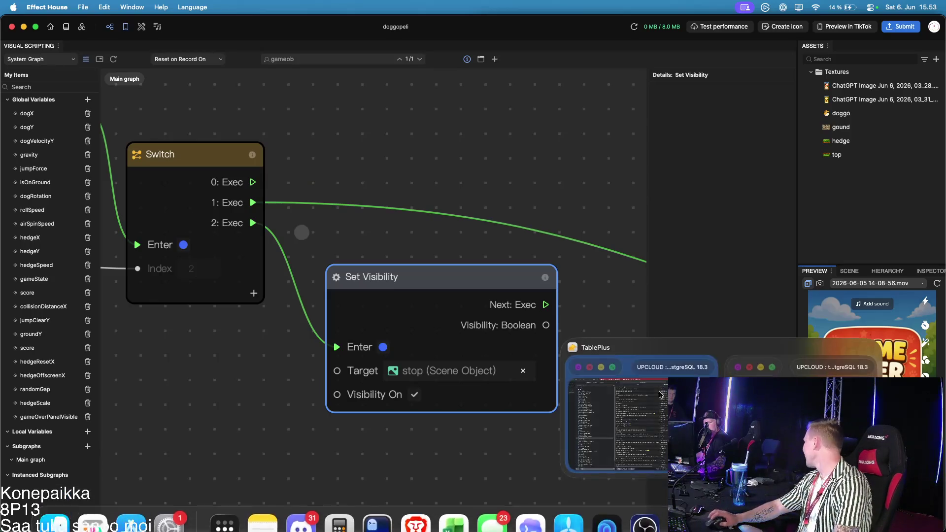
pyautogui.scroll(-1, 469, 185)
pyautogui.scroll(-2, 469, 185)
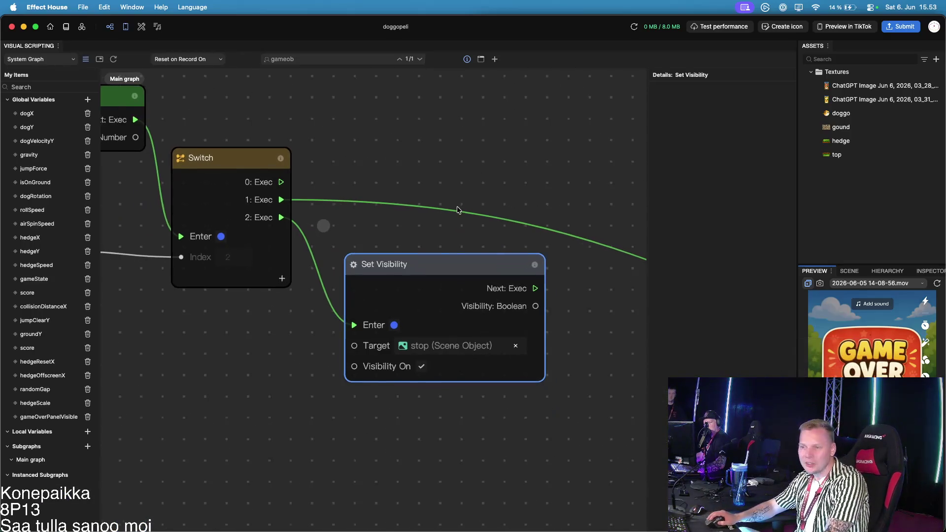
pyautogui.scroll(1, 553, 313)
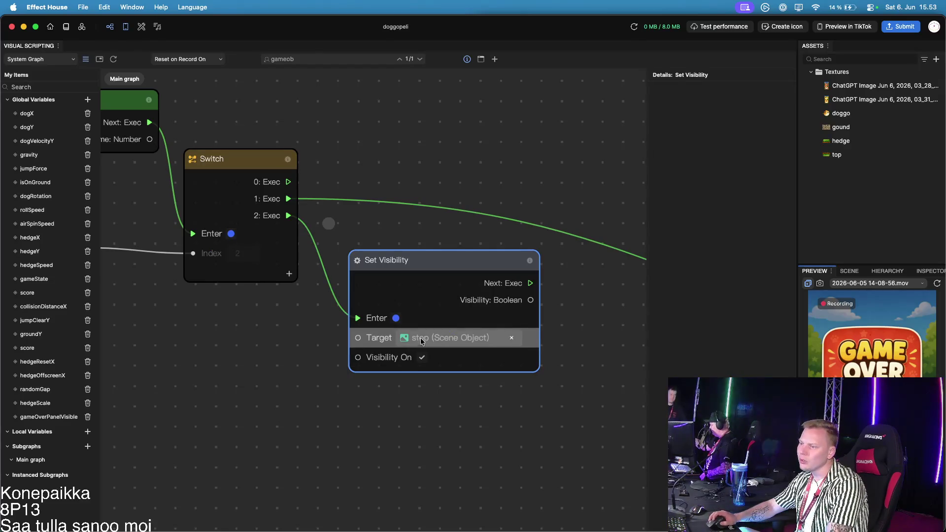
pyautogui.click(422, 357)
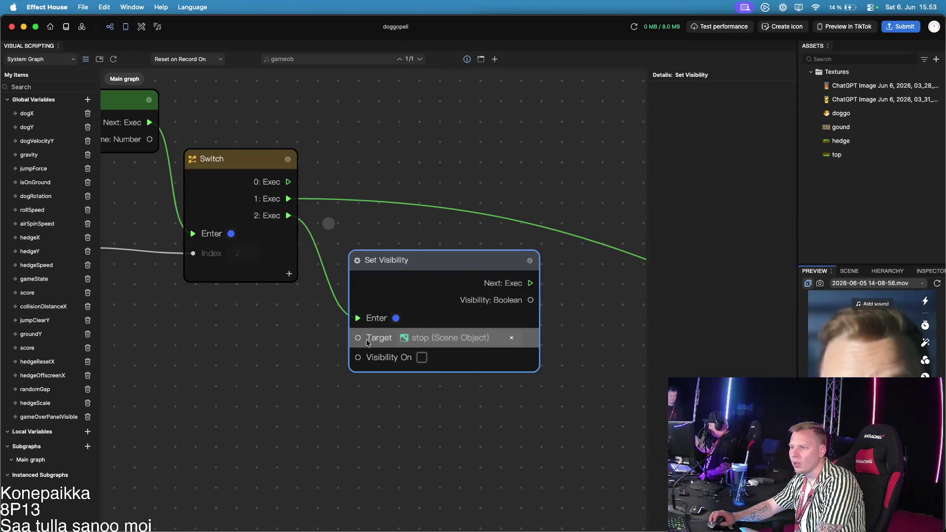
# Re-check Visibility On for stop, nudge the Set Visibility node, and delete the stray reroute dot
pyautogui.click(421, 359)
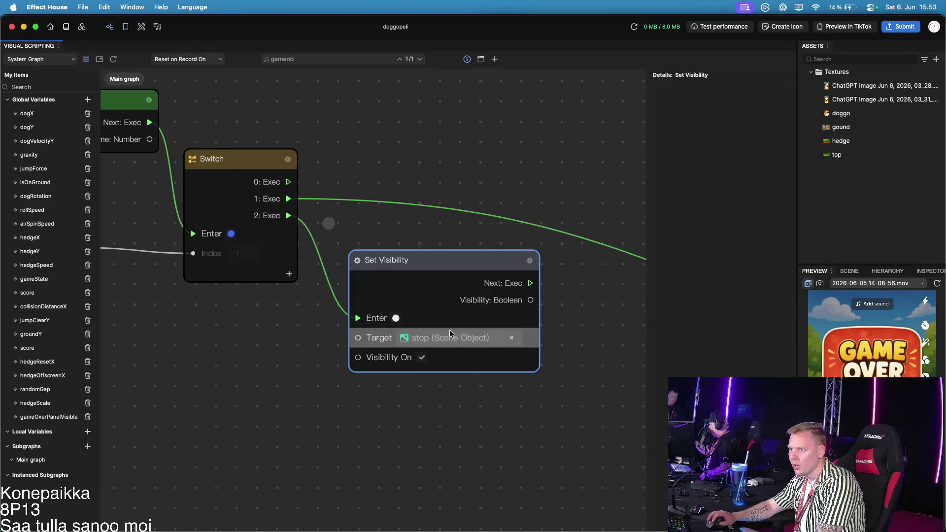
pyautogui.click(421, 358)
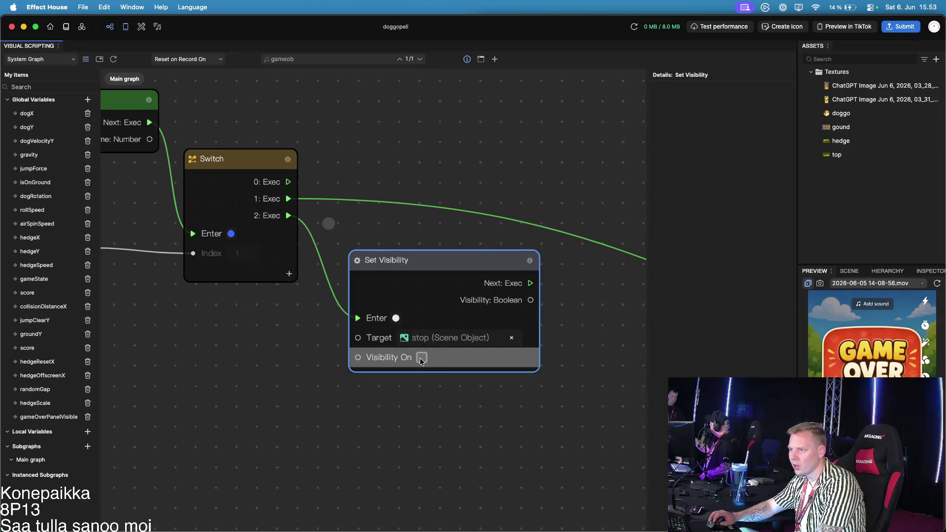
pyautogui.click(421, 359)
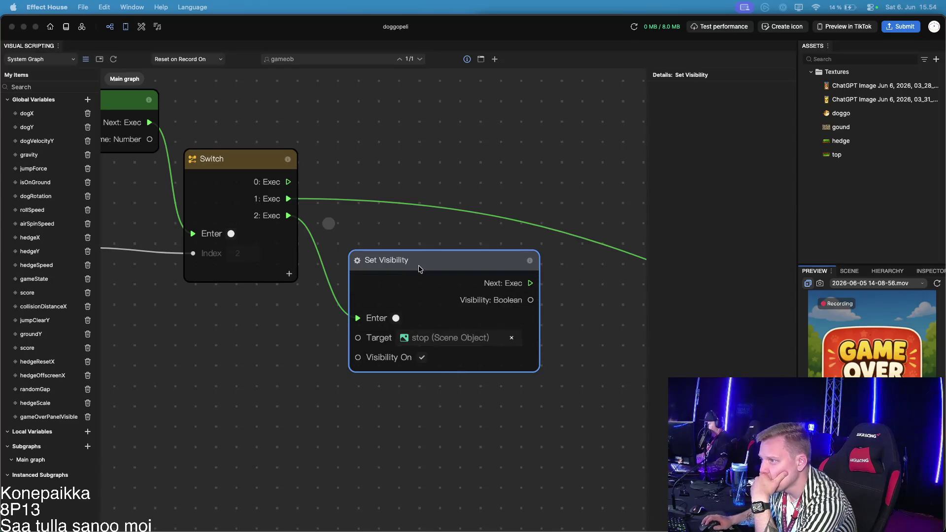
pyautogui.moveTo(419, 270); pyautogui.dragTo(407, 255)
pyautogui.click(331, 225)
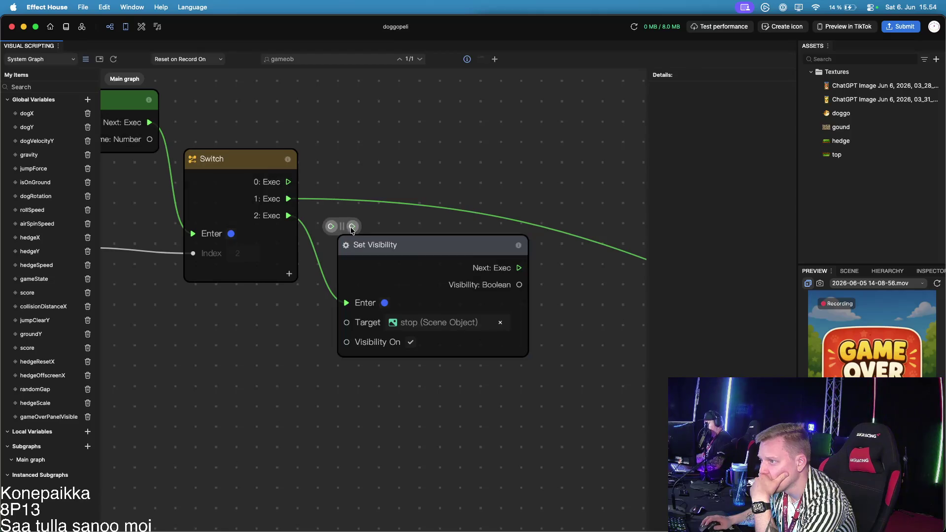
pyautogui.press('Delete')
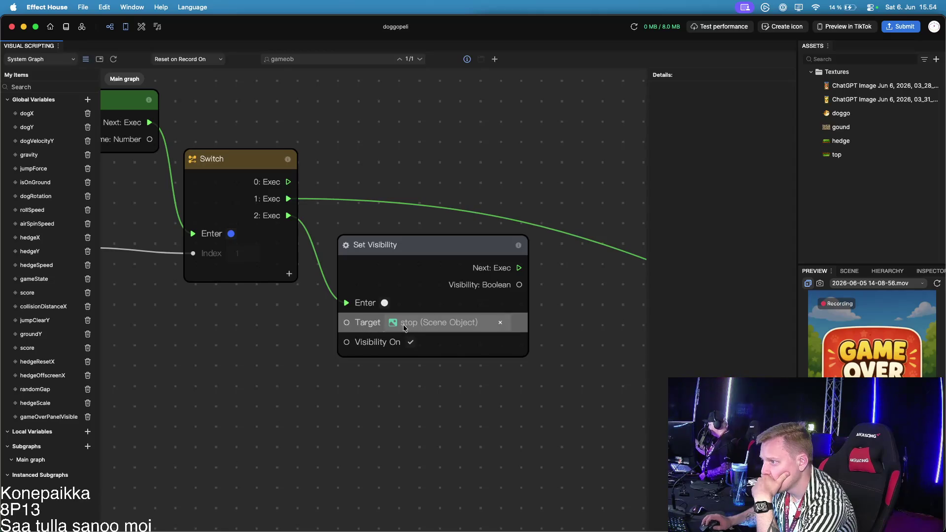
# Set the Switch index to 2, keep Visibility On, and move the stop node under the Switch
pyautogui.click(347, 323)
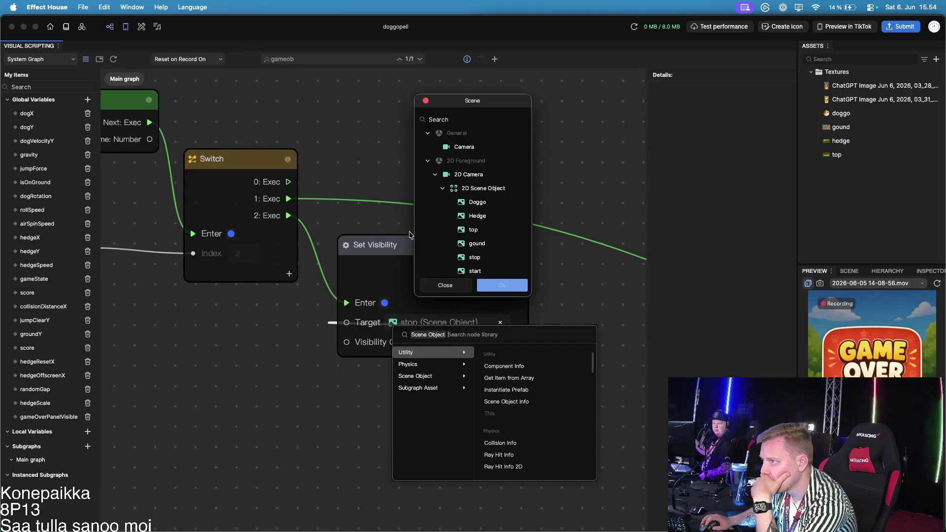
pyautogui.click(426, 102)
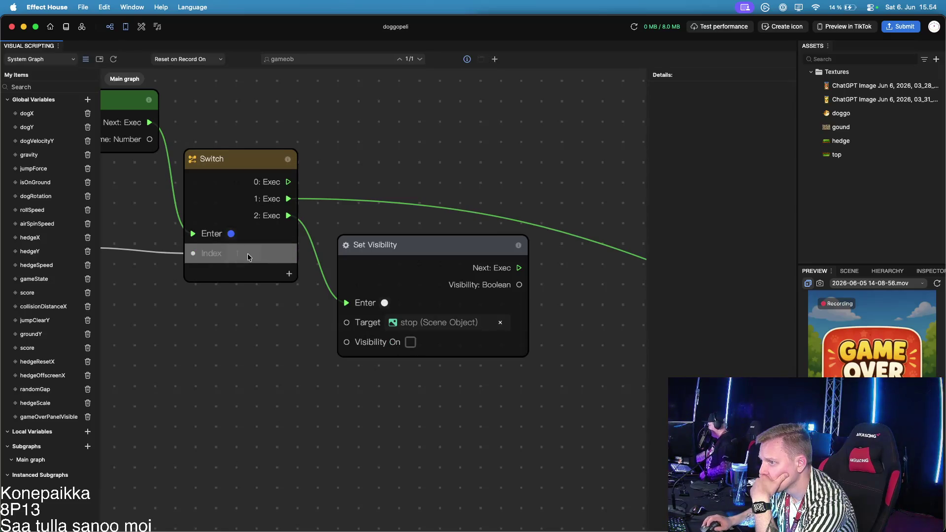
pyautogui.moveTo(237, 254); pyautogui.dragTo(245, 254)
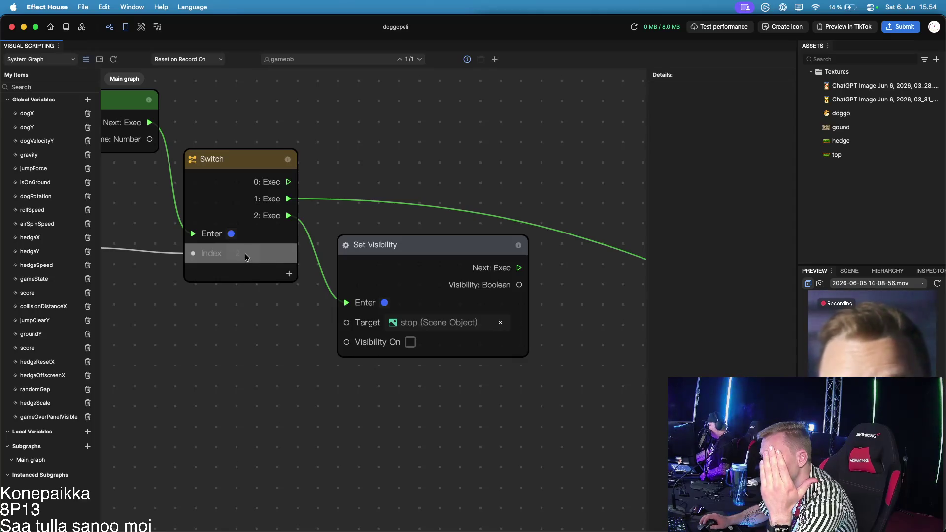
pyautogui.click(411, 342)
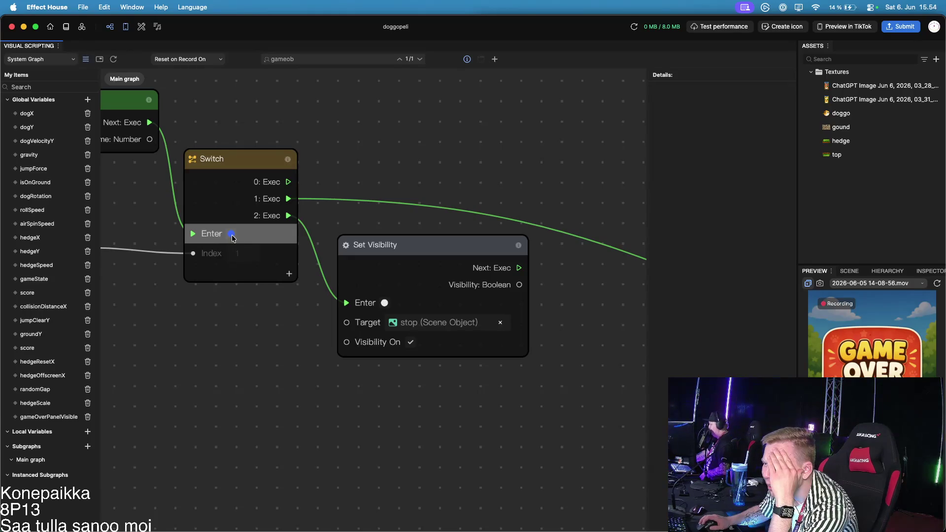
pyautogui.moveTo(187, 319); pyautogui.dragTo(273, 324)
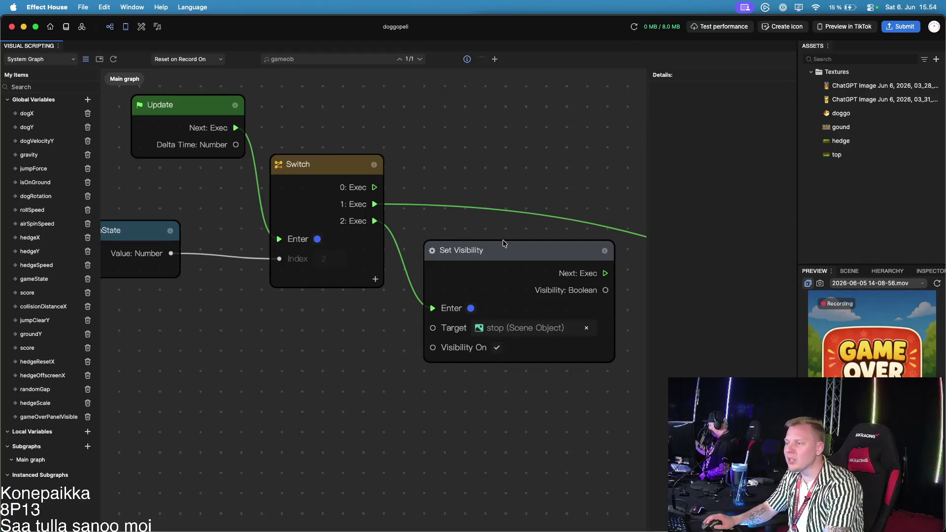
pyautogui.moveTo(510, 248); pyautogui.dragTo(482, 300)
pyautogui.moveTo(528, 272); pyautogui.dragTo(465, 277)
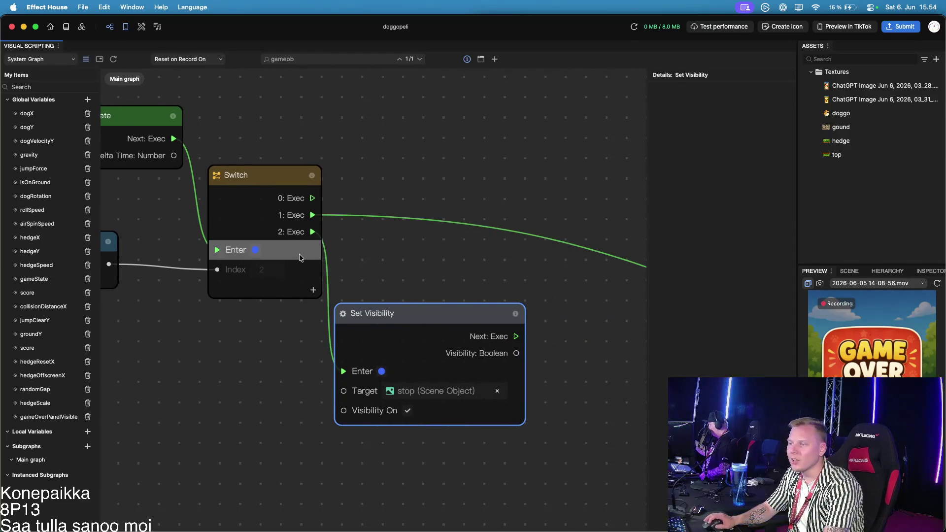
# Add a hide-stop copy with Visibility Off, wired from Switch output 1 and chained into the If
pyautogui.press('super+v')
pyautogui.moveTo(492, 322)
pyautogui.mouseDown()
pyautogui.moveTo(487, 189)
pyautogui.moveTo(437, 155)
pyautogui.mouseUp()
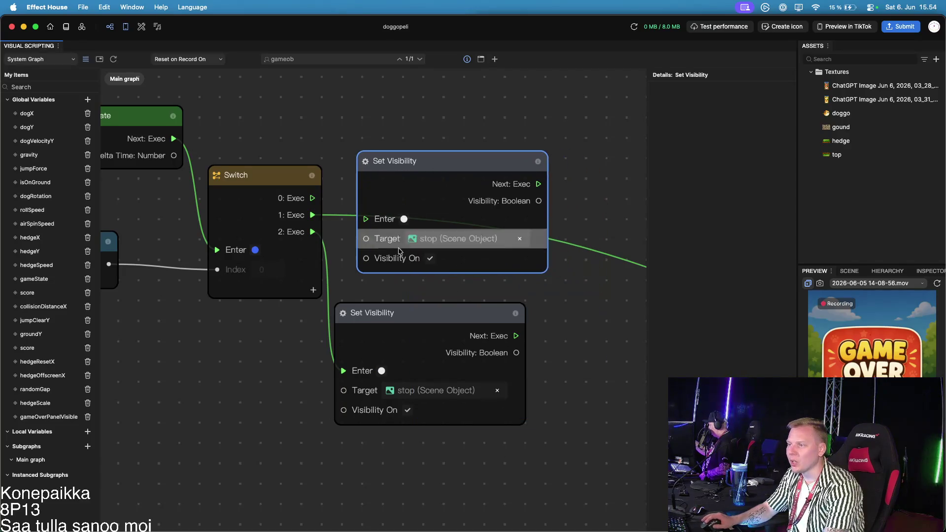
pyautogui.click(430, 258)
pyautogui.click(345, 215)
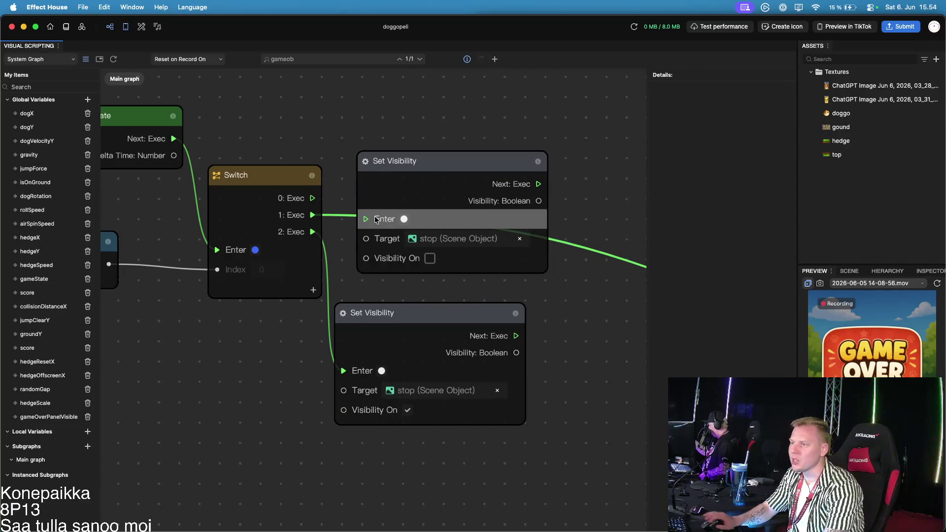
pyautogui.scroll(-10, 572, 327)
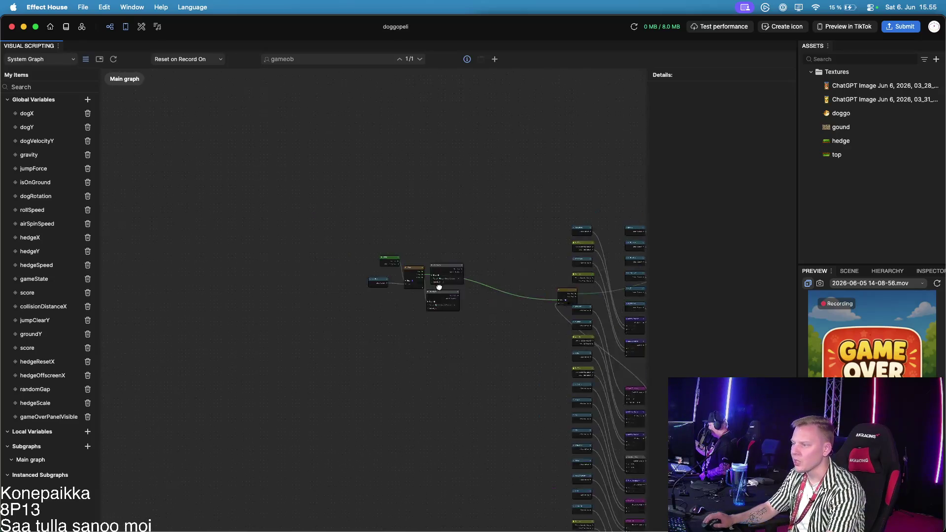
pyautogui.scroll(8, 495, 275)
pyautogui.moveTo(495, 274); pyautogui.dragTo(295, 216)
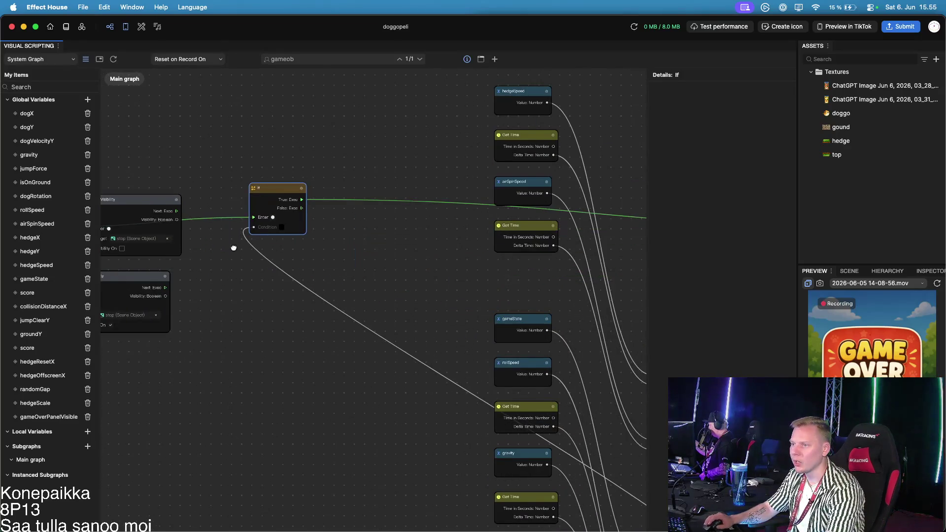
pyautogui.scroll(3, 299, 231)
pyautogui.click(296, 238)
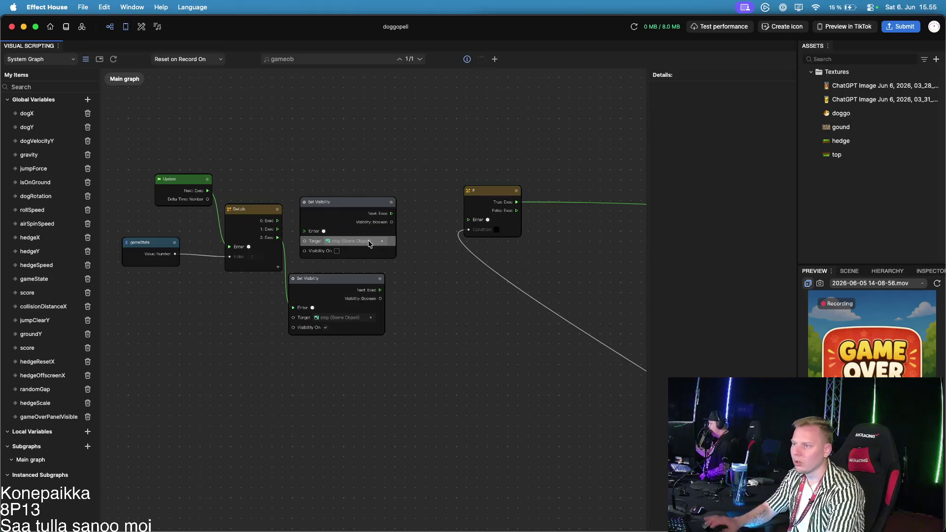
pyautogui.moveTo(278, 229); pyautogui.dragTo(304, 231)
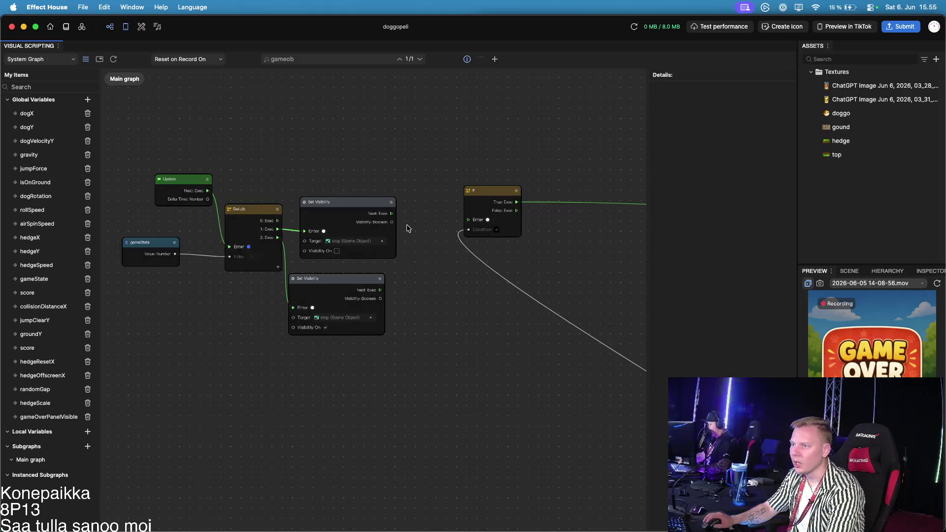
pyautogui.moveTo(392, 215); pyautogui.dragTo(469, 220)
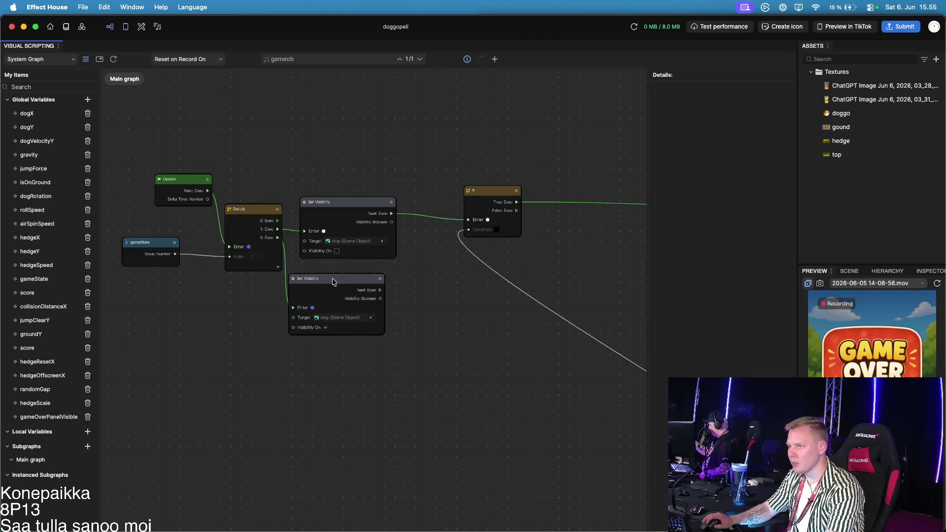
# Paste another Set Visibility copy at the top and wire Switch output 0 into it
pyautogui.moveTo(335, 296); pyautogui.dragTo(382, 362)
pyautogui.press('super+v')
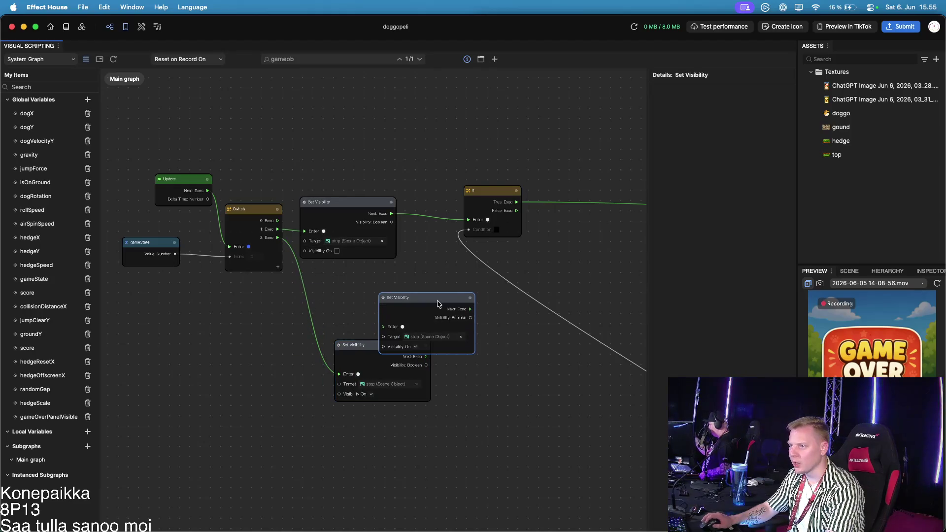
pyautogui.moveTo(408, 297); pyautogui.dragTo(318, 119)
pyautogui.moveTo(356, 210); pyautogui.dragTo(400, 261)
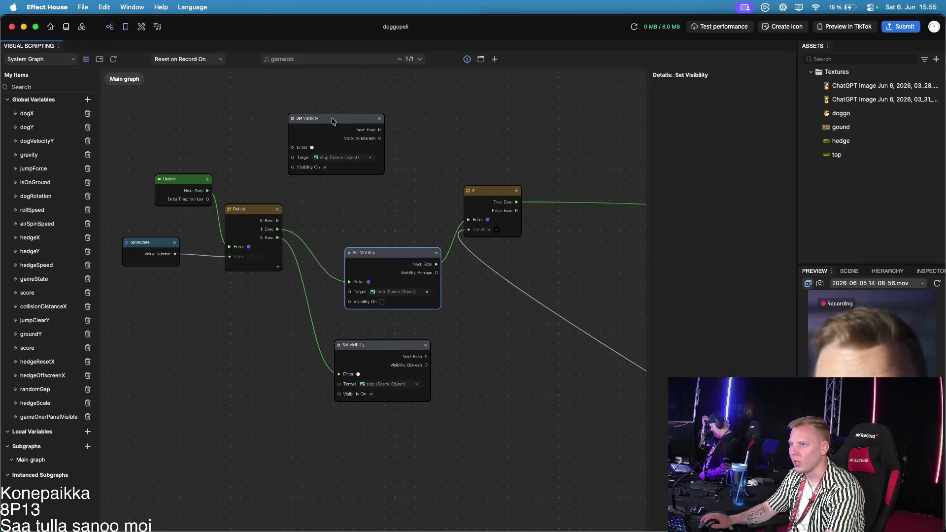
pyautogui.moveTo(308, 121); pyautogui.dragTo(342, 157)
pyautogui.moveTo(278, 221); pyautogui.dragTo(321, 191)
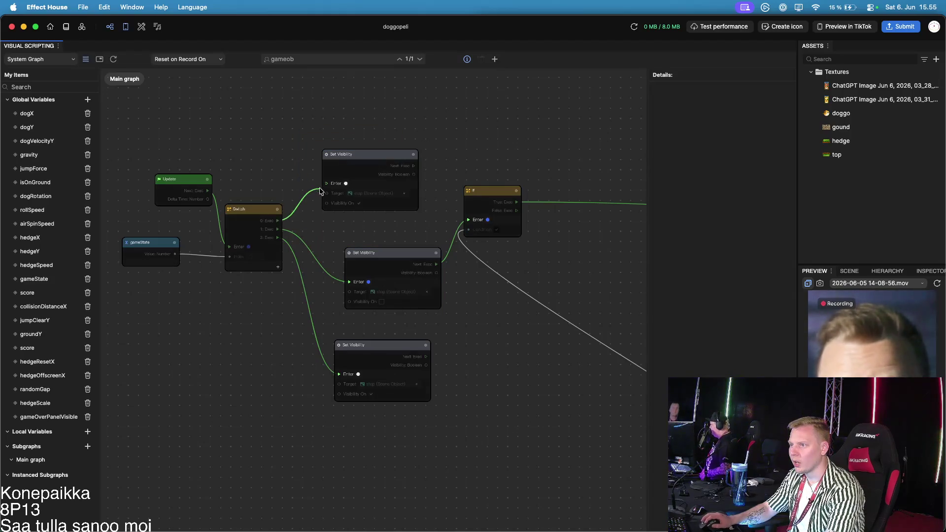
pyautogui.click(372, 193)
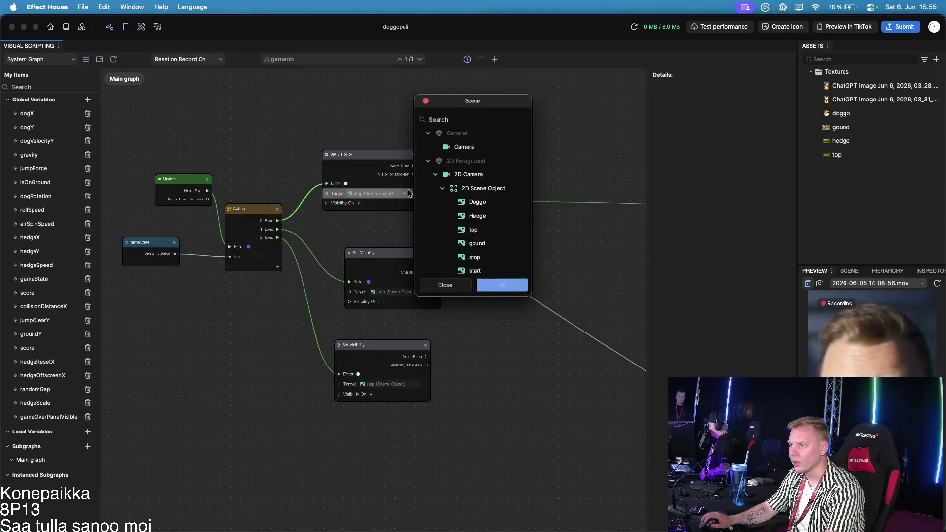
# Retarget the top node to 'start', then nudge it and move the If beside the hide-stop node
pyautogui.click(475, 271)
pyautogui.click(502, 286)
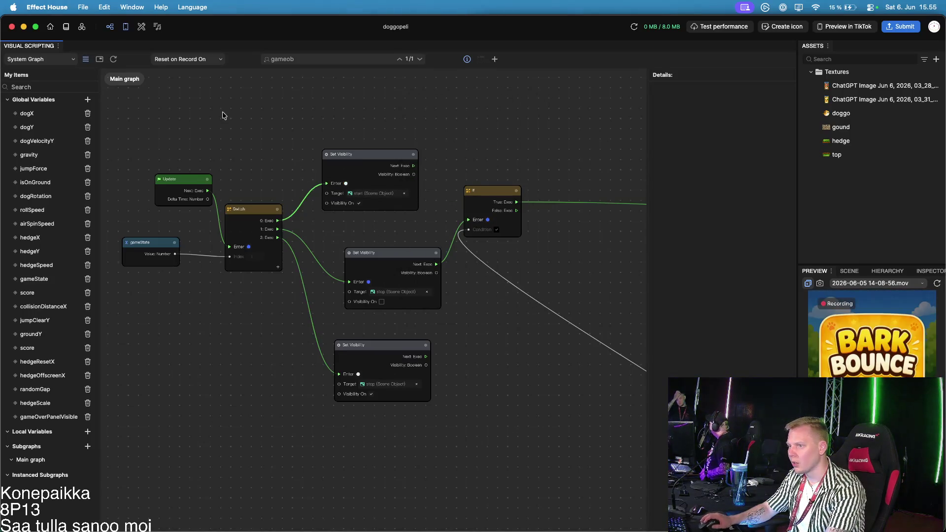
pyautogui.moveTo(367, 155); pyautogui.dragTo(380, 158)
pyautogui.moveTo(491, 190)
pyautogui.mouseDown()
pyautogui.moveTo(498, 235)
pyautogui.moveTo(488, 241)
pyautogui.mouseUp()
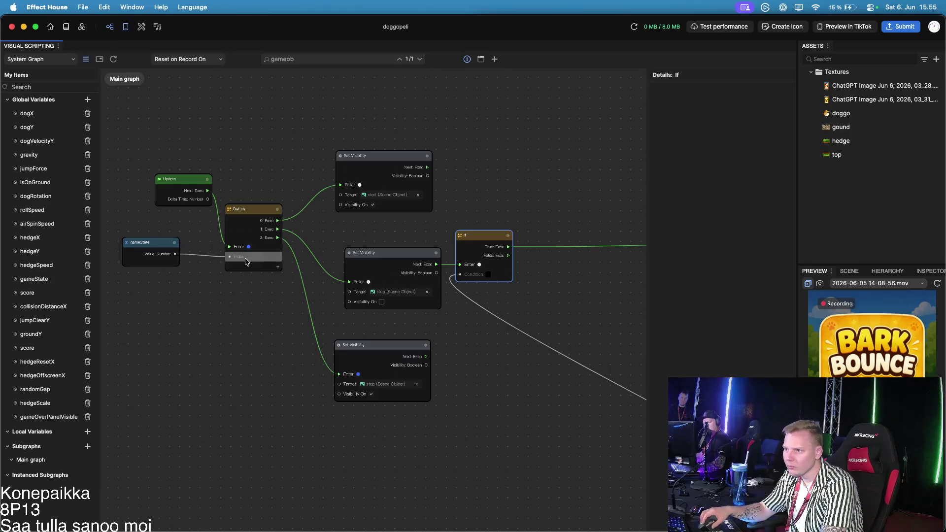
pyautogui.scroll(3, 236, 249)
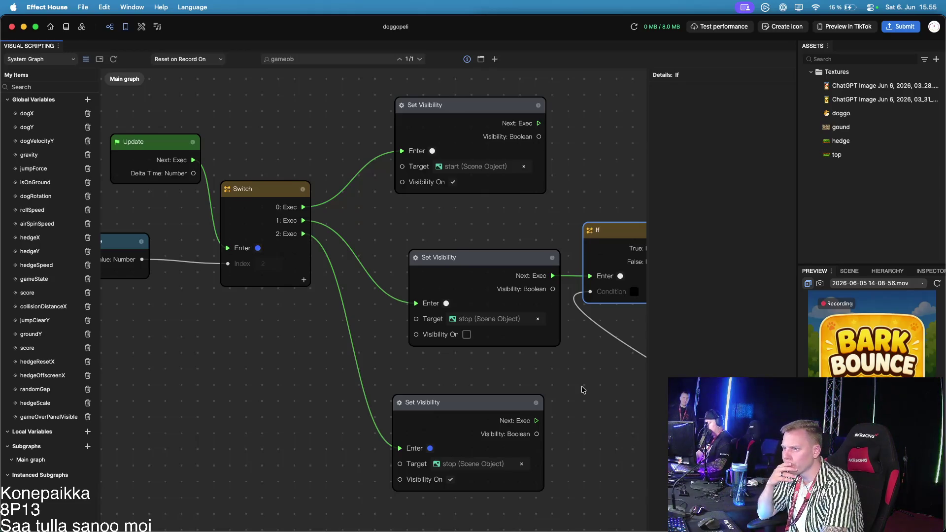
pyautogui.scroll(-5, 472, 412)
pyautogui.scroll(5, 485, 331)
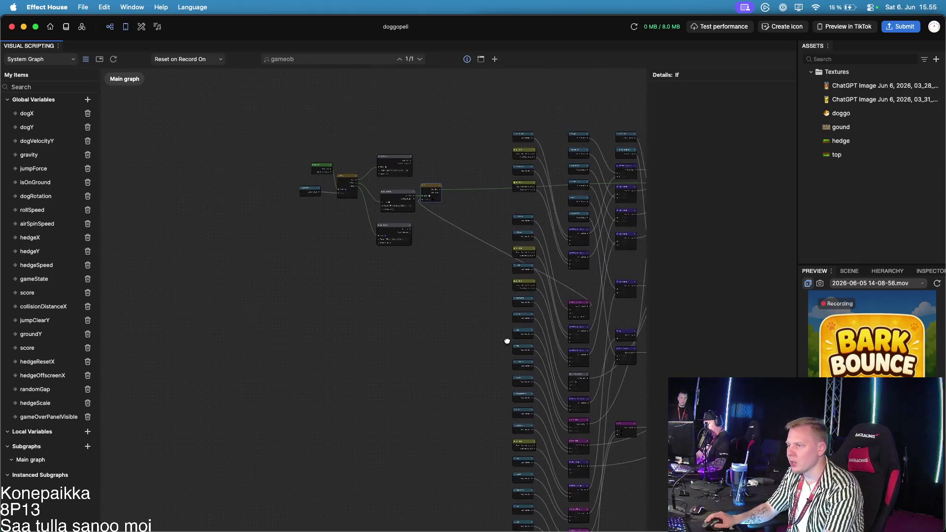
pyautogui.scroll(5, 480, 314)
pyautogui.scroll(-5, 480, 314)
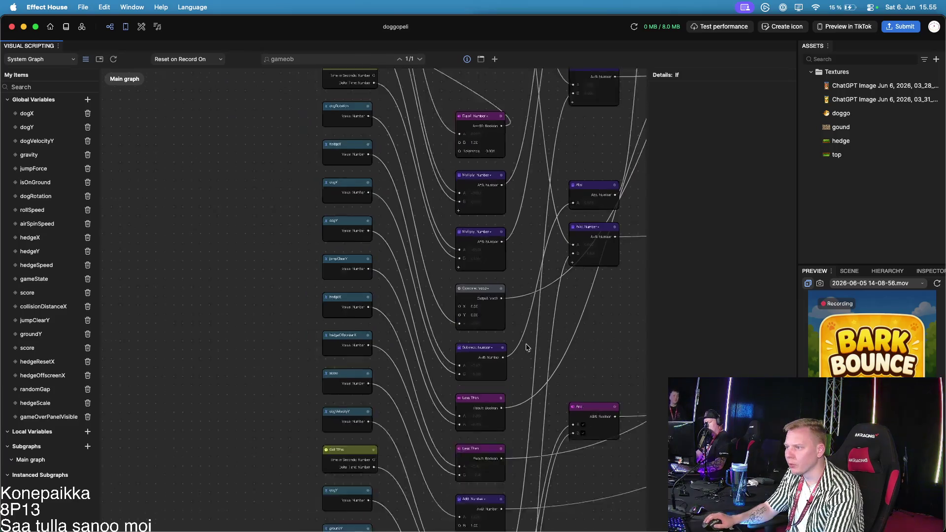
pyautogui.moveTo(622, 379); pyautogui.dragTo(439, 344)
pyautogui.scroll(-2, 500, 411)
pyautogui.scroll(5, 355, 403)
pyautogui.scroll(1, 354, 403)
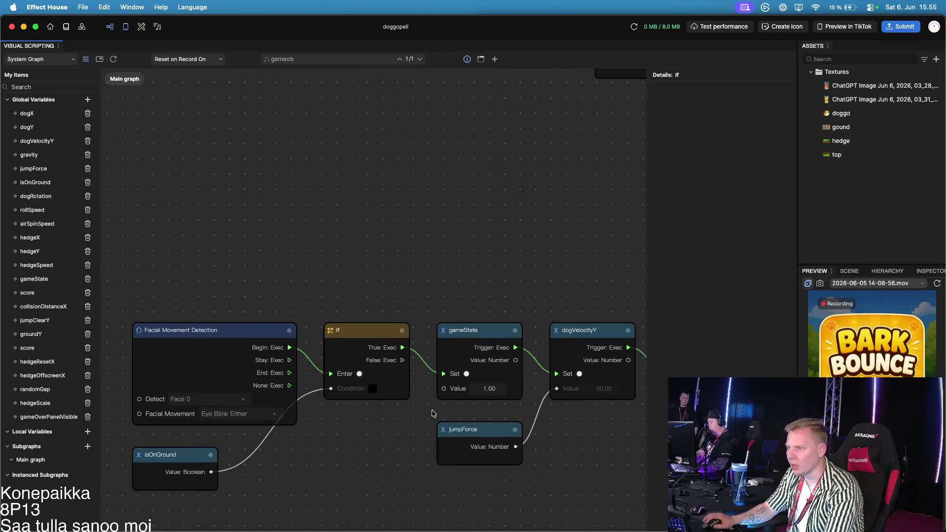
pyautogui.scroll(1, 414, 419)
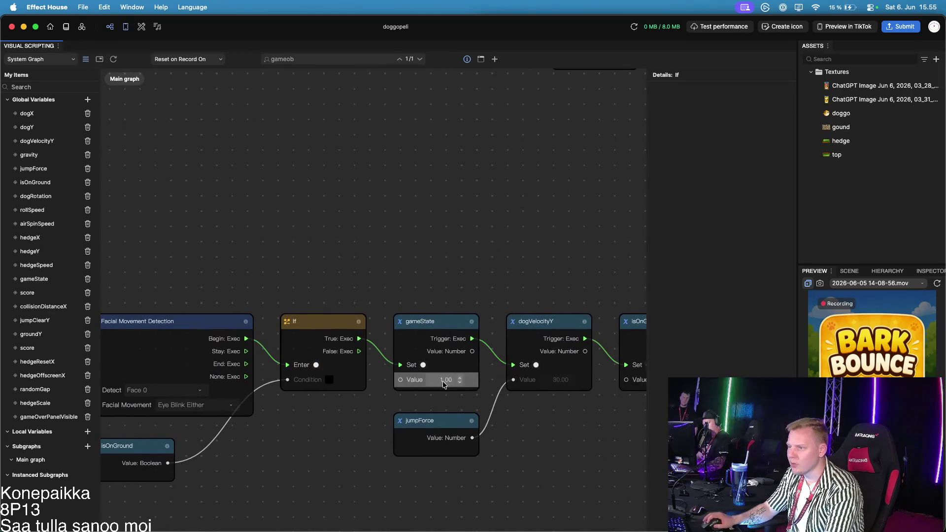
pyautogui.scroll(-3, 327, 211)
pyautogui.moveTo(377, 173); pyautogui.dragTo(450, 318)
pyautogui.scroll(-6, 450, 318)
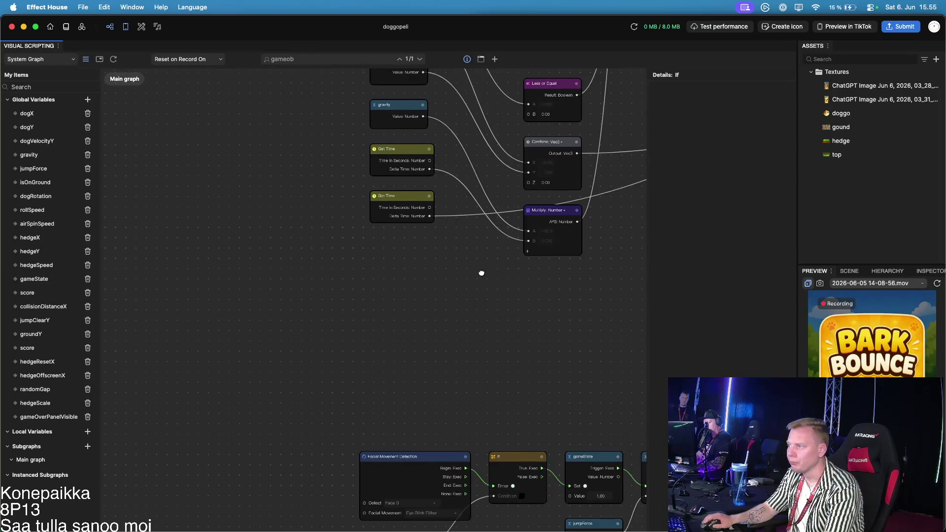
pyautogui.scroll(5, 294, 285)
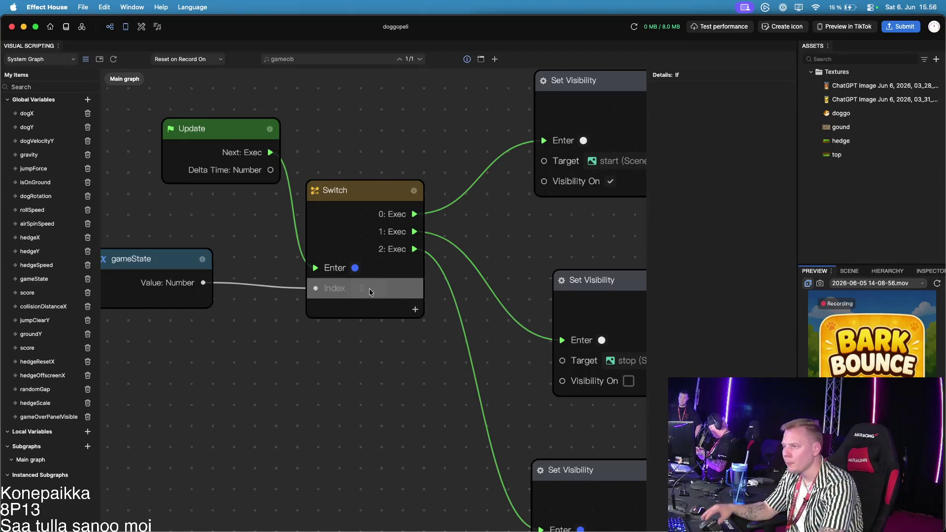
# Pan to the blink-to-jump chain and shift Facial Movement Detection well left of the If node
pyautogui.scroll(-8, 408, 286)
pyautogui.scroll(-5, 444, 357)
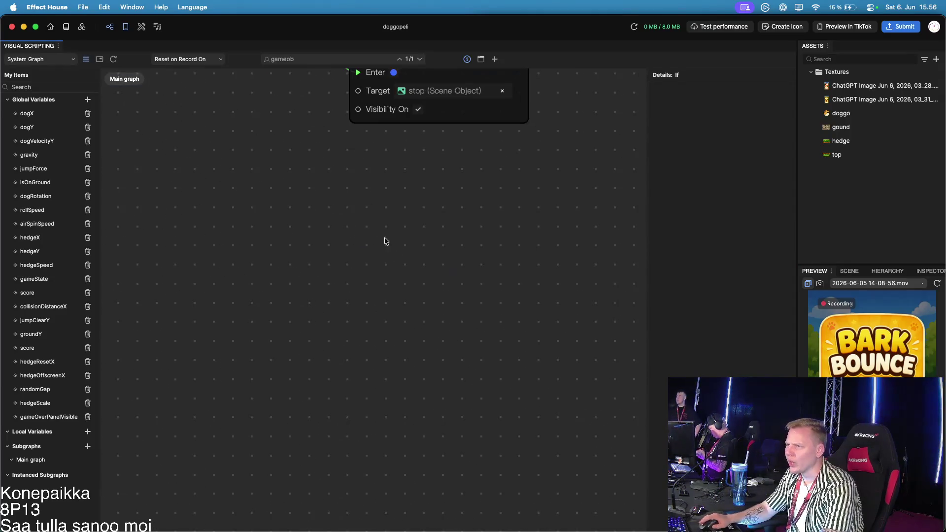
pyautogui.scroll(-10, 380, 228)
pyautogui.hscroll(8, 448, 327)
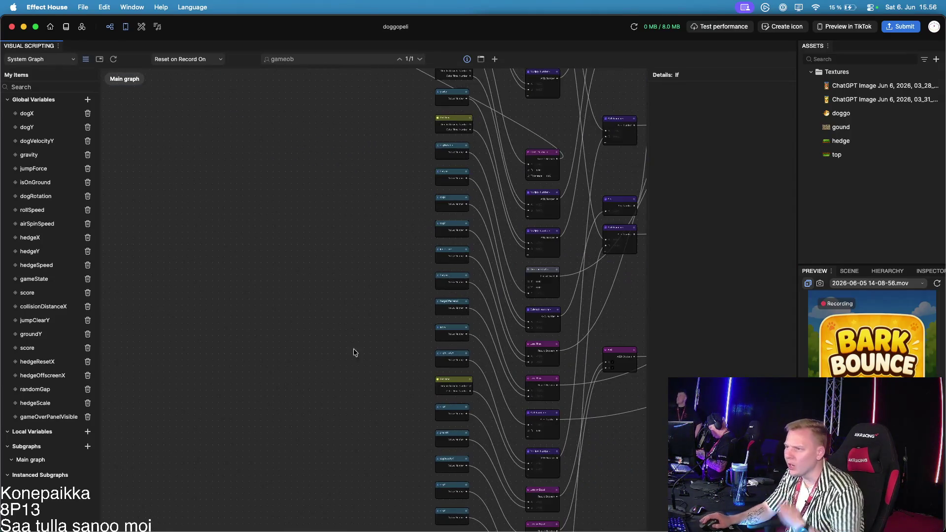
pyautogui.scroll(-5, 394, 389)
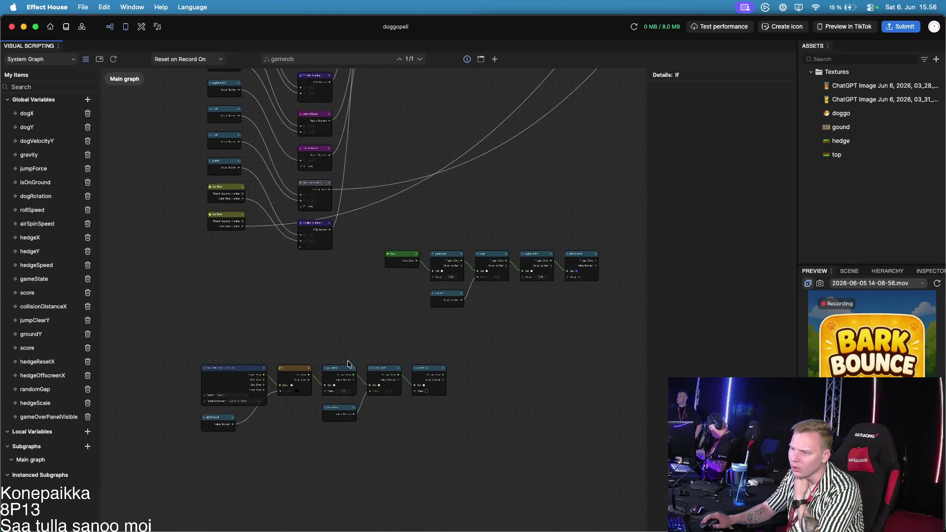
pyautogui.scroll(10, 356, 355)
pyautogui.moveTo(321, 279); pyautogui.dragTo(402, 230)
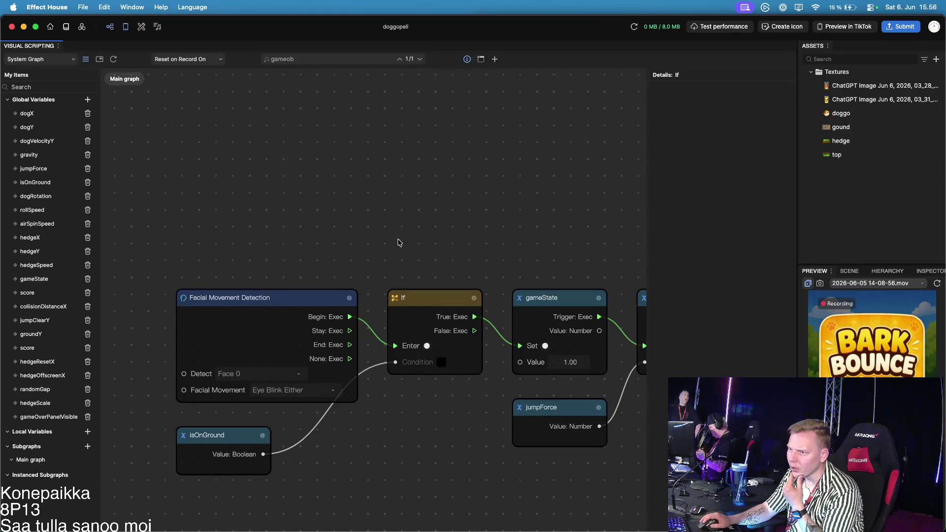
pyautogui.moveTo(304, 294); pyautogui.dragTo(207, 290)
pyautogui.moveTo(272, 281)
pyautogui.mouseDown()
pyautogui.moveTo(539, 243)
pyautogui.moveTo(433, 233)
pyautogui.mouseUp()
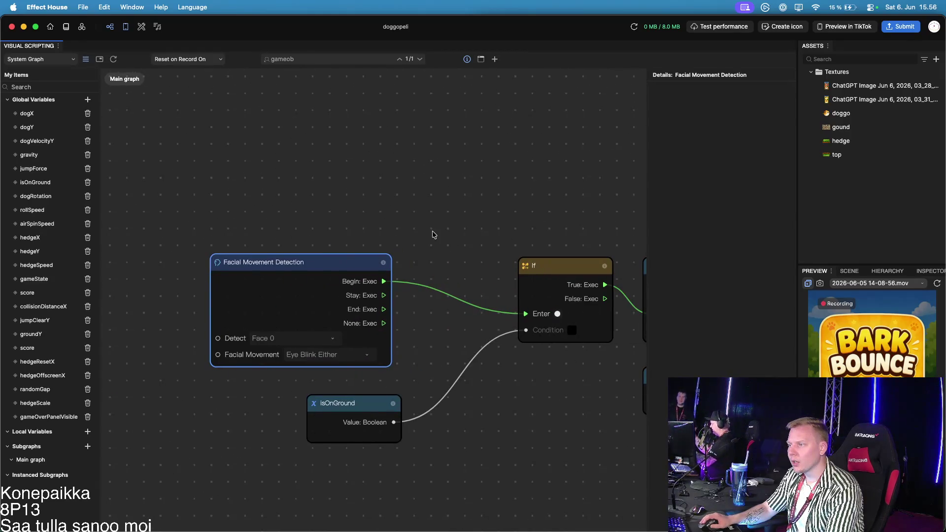
pyautogui.moveTo(340, 268); pyautogui.dragTo(245, 245)
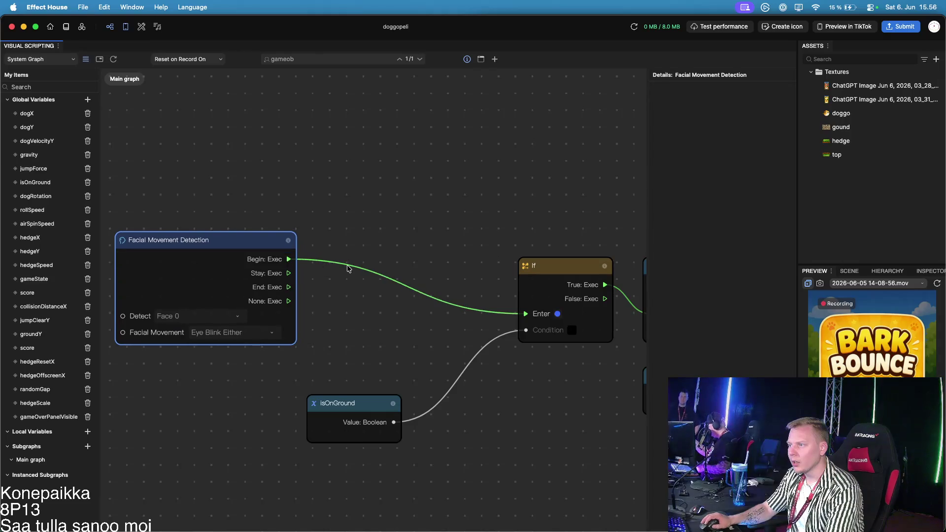
pyautogui.moveTo(550, 244); pyautogui.dragTo(372, 222)
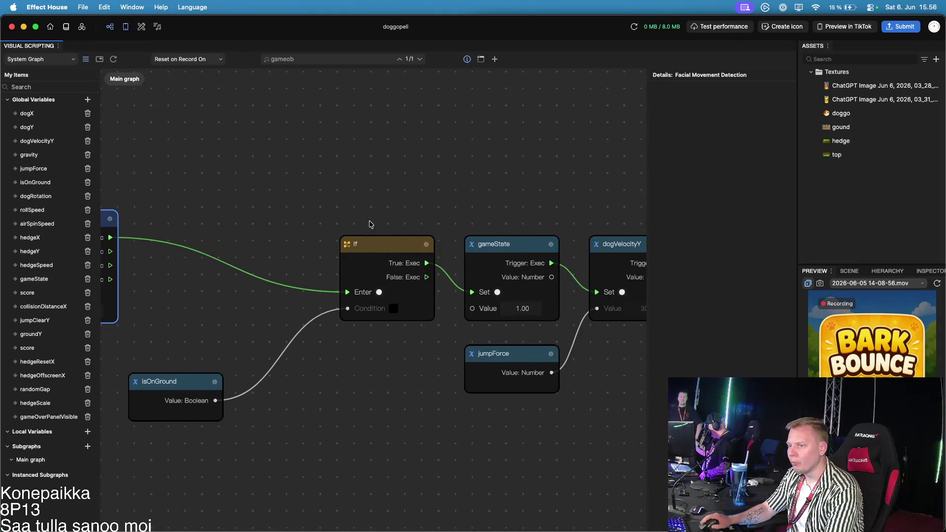
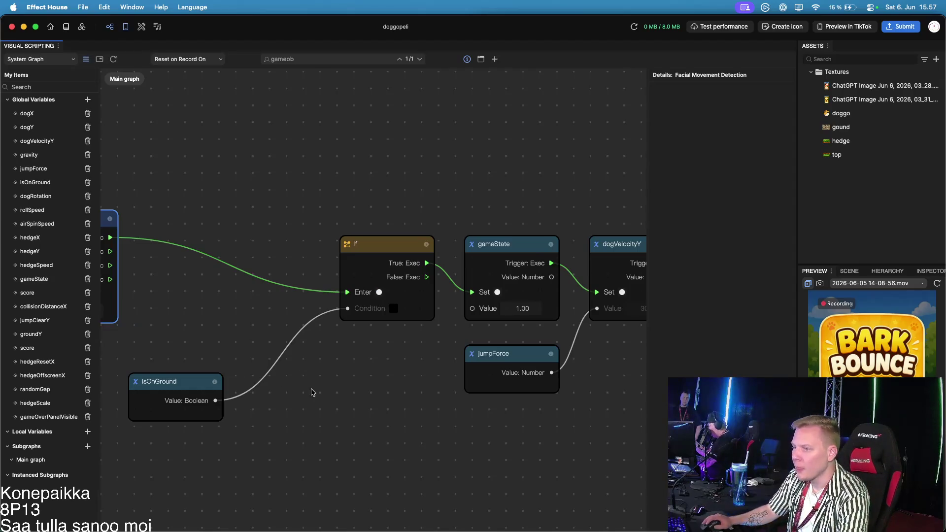
# Remove the link from Facial Movement Begin into the If node's Enter
pyautogui.moveTo(312, 393); pyautogui.dragTo(444, 393)
pyautogui.moveTo(317, 385); pyautogui.dragTo(270, 393)
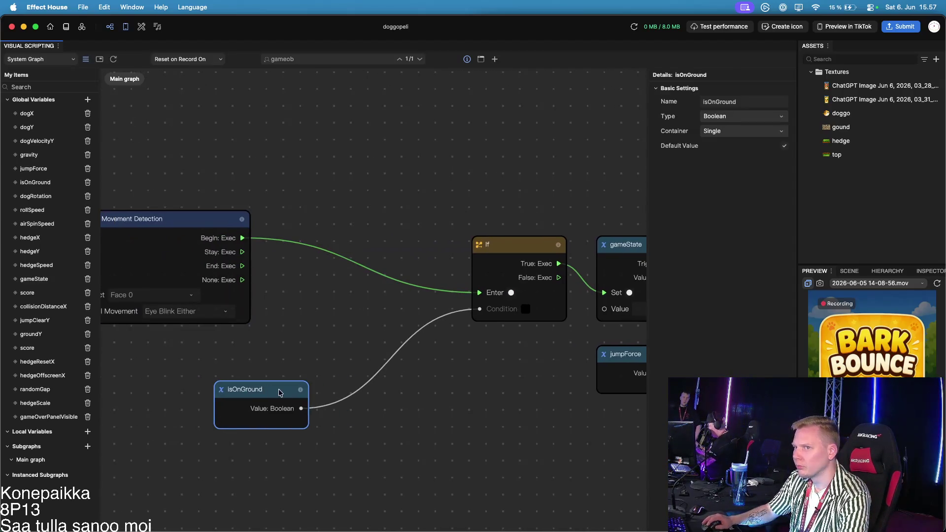
pyautogui.click(617, 254)
pyautogui.moveTo(508, 352); pyautogui.dragTo(295, 331)
pyautogui.scroll(-2, 360, 345)
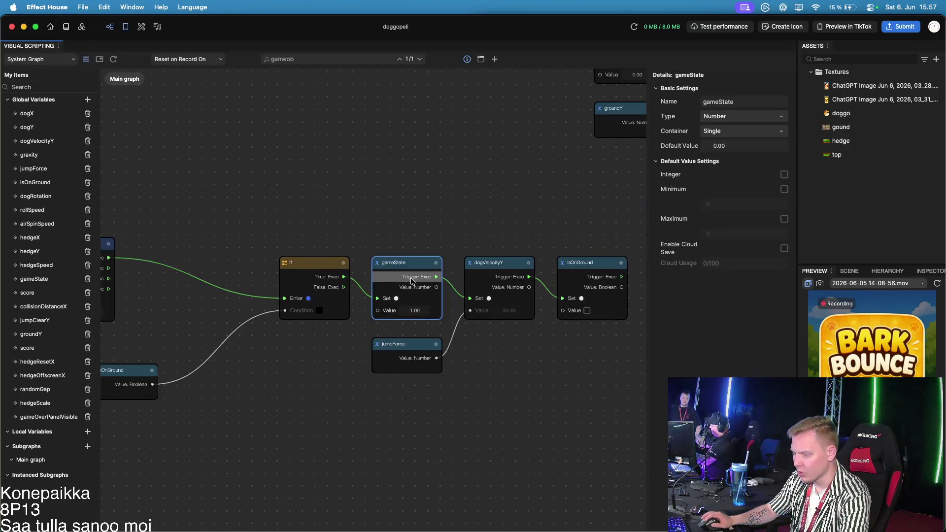
pyautogui.press('Delete')
pyautogui.press('super+z')
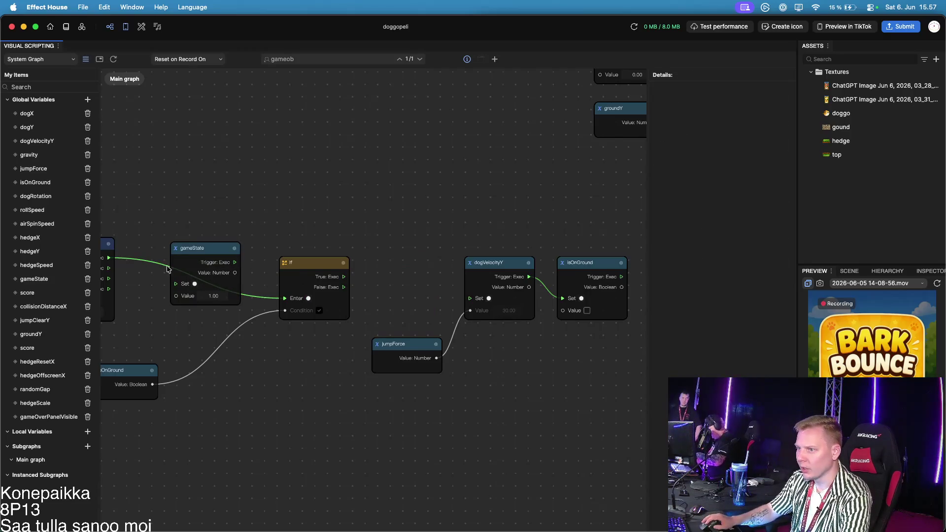
pyautogui.click(151, 263)
pyautogui.press('Delete')
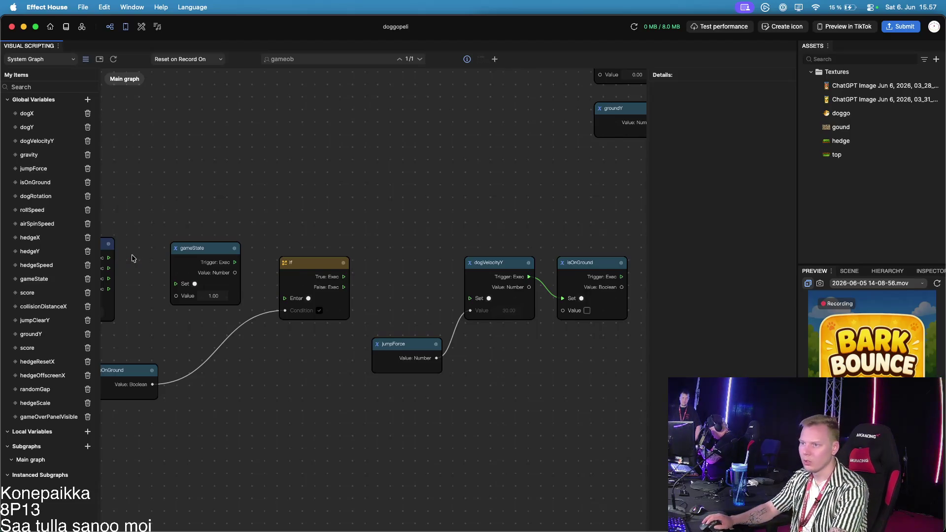
# Wire the blink Begin to the gameState Set, and If True: Exec to the dogVelocityY Set
pyautogui.moveTo(113, 258)
pyautogui.mouseDown()
pyautogui.moveTo(166, 262)
pyautogui.moveTo(291, 298)
pyautogui.mouseUp()
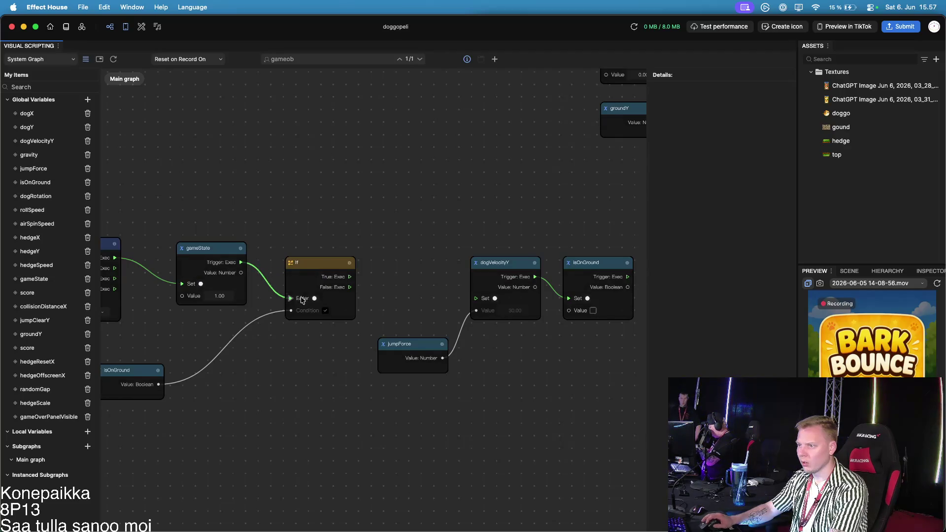
pyautogui.moveTo(349, 276)
pyautogui.mouseDown()
pyautogui.moveTo(412, 276)
pyautogui.moveTo(476, 298)
pyautogui.mouseUp()
pyautogui.hscroll(-3, 429, 385)
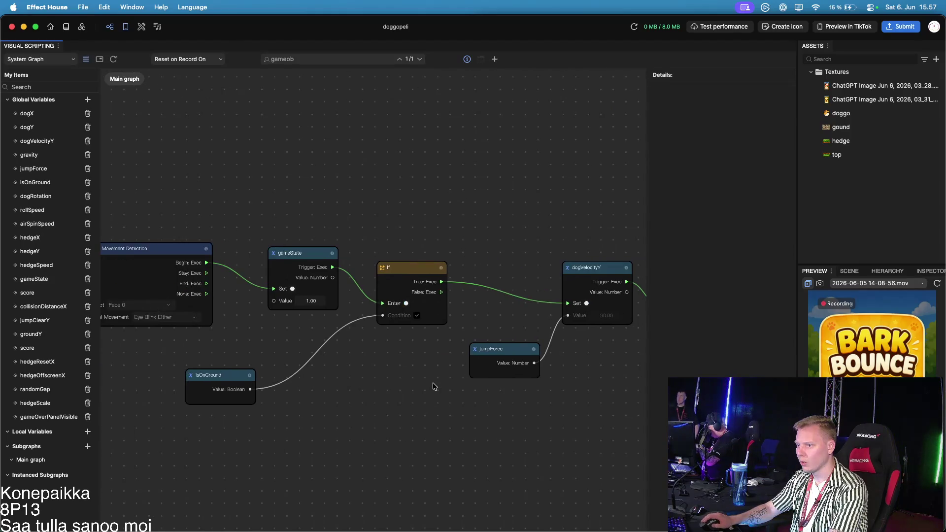
pyautogui.scroll(-2, 415, 390)
pyautogui.hscroll(-3, 417, 391)
pyautogui.scroll(2, 422, 395)
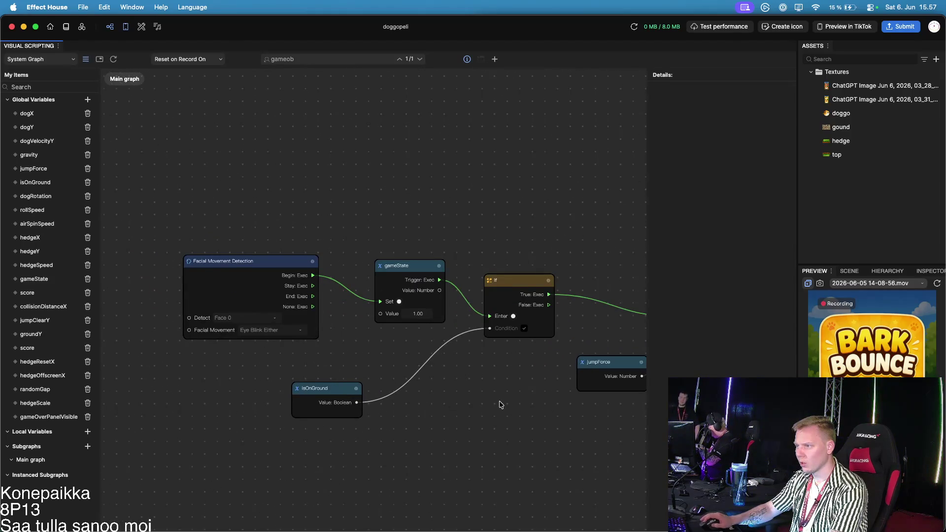
pyautogui.moveTo(500, 405); pyautogui.dragTo(425, 403)
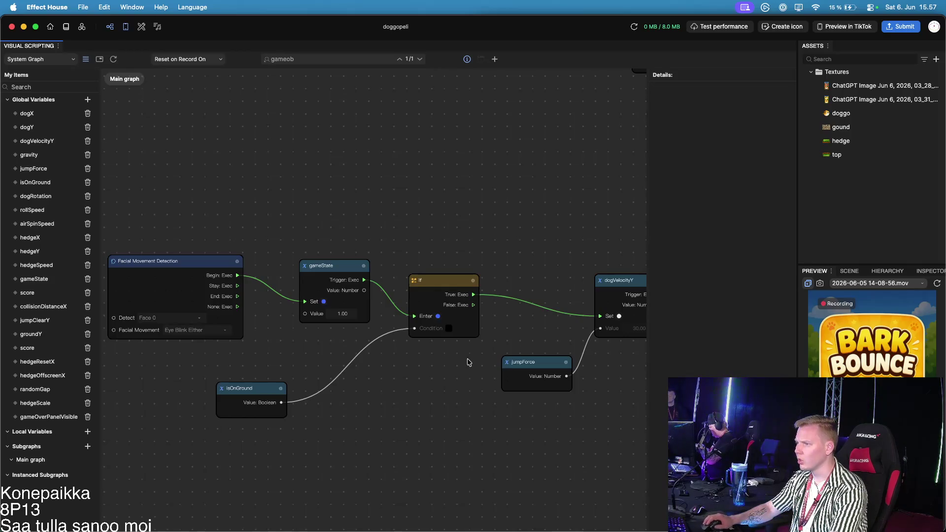
pyautogui.scroll(-10, 469, 363)
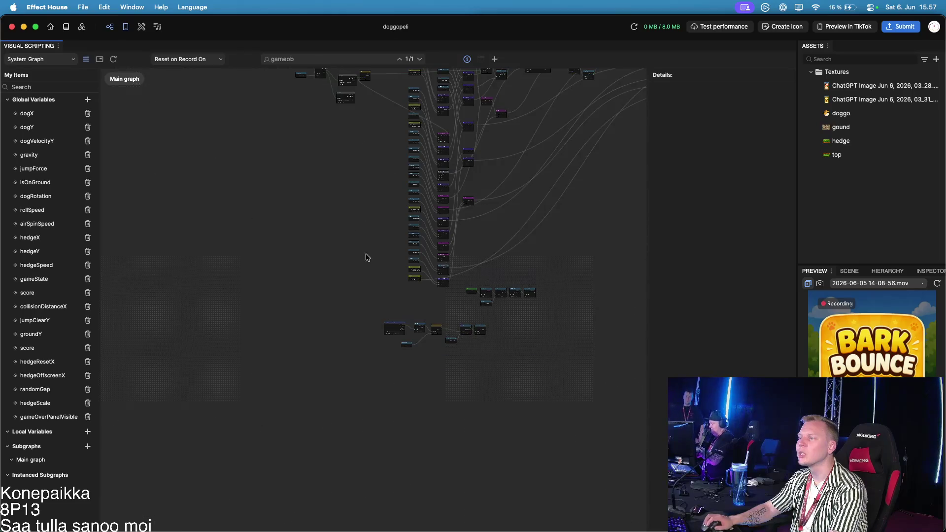
pyautogui.scroll(10, 444, 257)
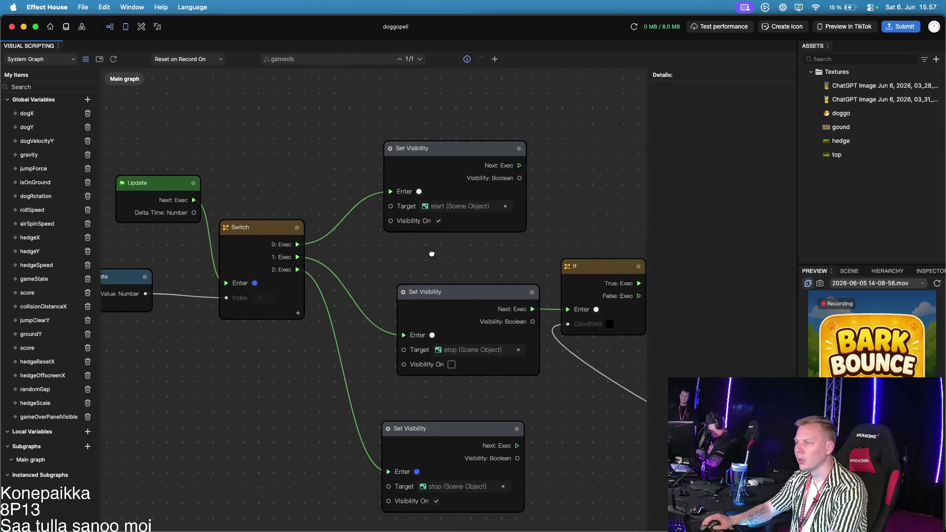
# Copy the middle Set Visibility node and wire it between the stop node and If
pyautogui.hscroll(5, 444, 257)
pyautogui.moveTo(493, 237); pyautogui.dragTo(658, 233)
pyautogui.hscroll(6, 537, 243)
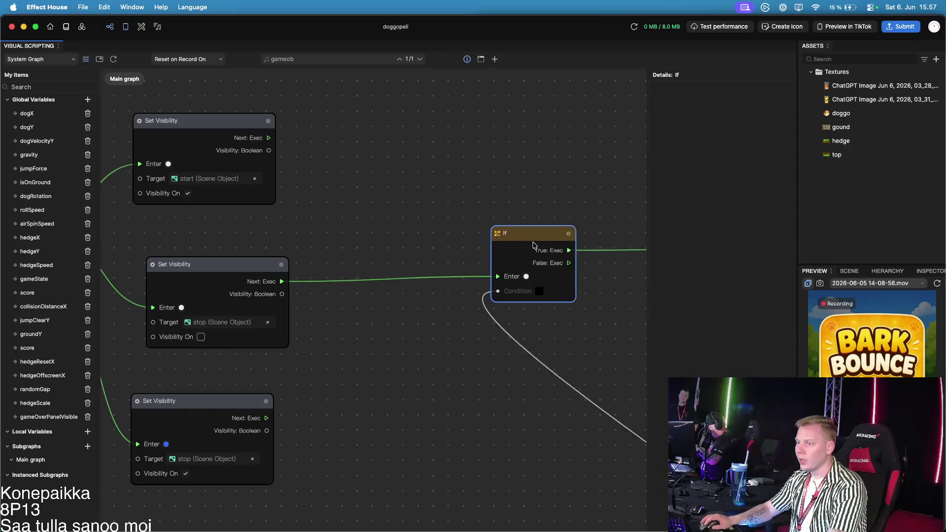
pyautogui.moveTo(537, 243); pyautogui.dragTo(518, 253)
pyautogui.click(215, 263)
pyautogui.press('super+c')
pyautogui.press('super+v')
pyautogui.moveTo(385, 292); pyautogui.dragTo(398, 268)
pyautogui.click(308, 291)
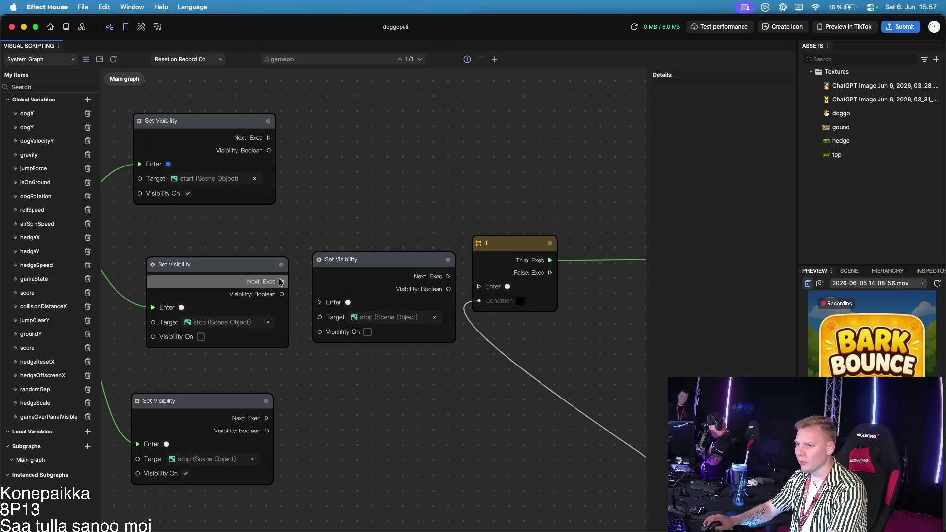
pyautogui.moveTo(282, 281); pyautogui.dragTo(321, 304)
pyautogui.moveTo(448, 276); pyautogui.dragTo(479, 286)
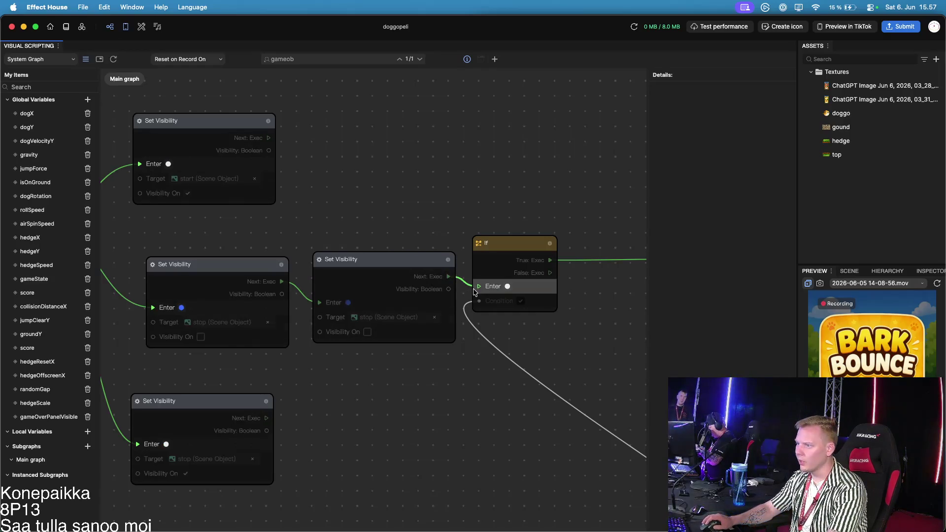
# Target the copied node at the start object, leaving Visibility On unchecked
pyautogui.click(389, 318)
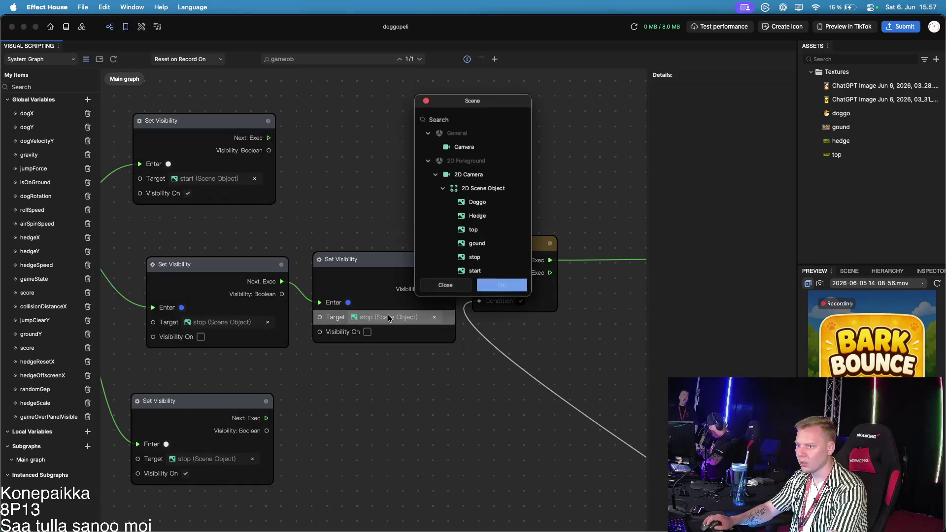
pyautogui.click(474, 271)
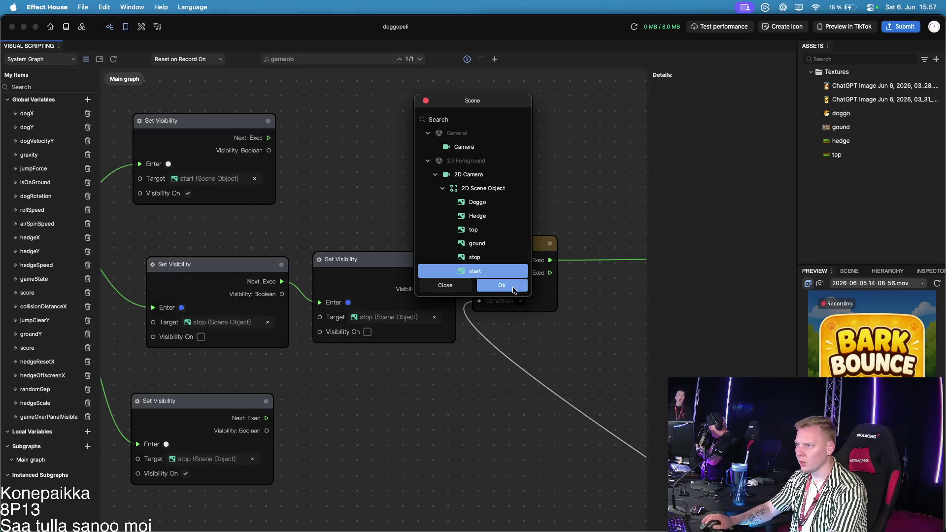
pyautogui.click(513, 292)
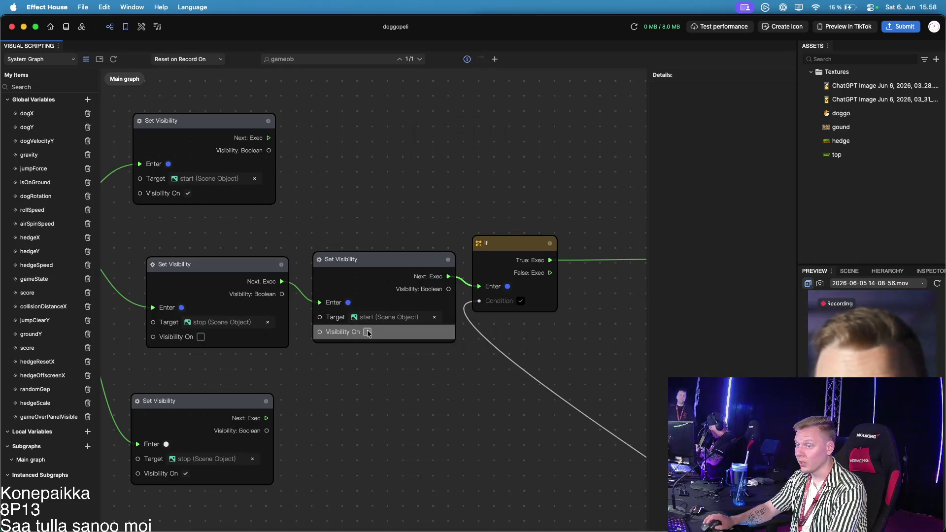
pyautogui.moveTo(376, 360)
pyautogui.mouseDown()
pyautogui.moveTo(503, 350)
pyautogui.moveTo(514, 363)
pyautogui.mouseUp()
pyautogui.moveTo(374, 380); pyautogui.dragTo(573, 381)
# Duplicate the state-2 Set Visibility node and chain it after the stop-showing node
pyautogui.press('super+d')
pyautogui.hscroll(5, 488, 404)
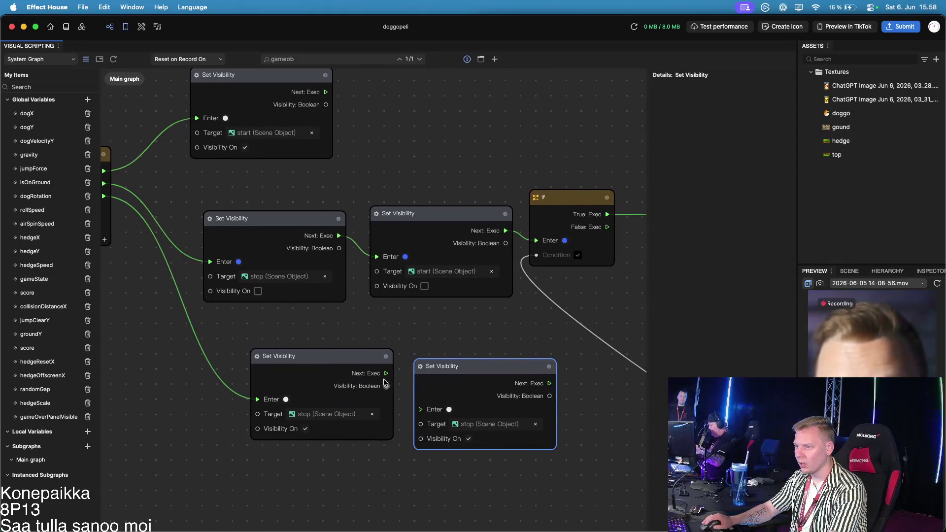
pyautogui.moveTo(386, 373); pyautogui.dragTo(420, 409)
pyautogui.moveTo(476, 369); pyautogui.dragTo(467, 334)
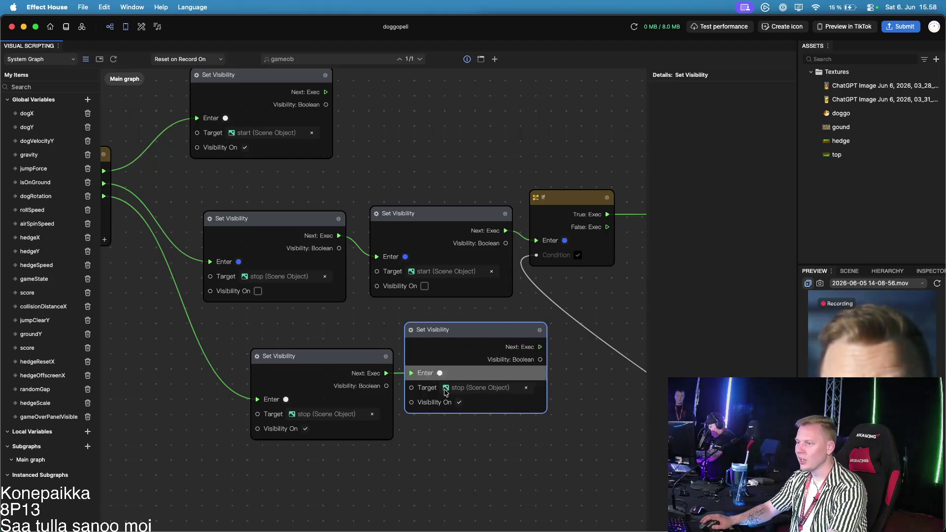
# Make the duplicate hide the start object, then paste another copy near the state-0 node
pyautogui.click(477, 388)
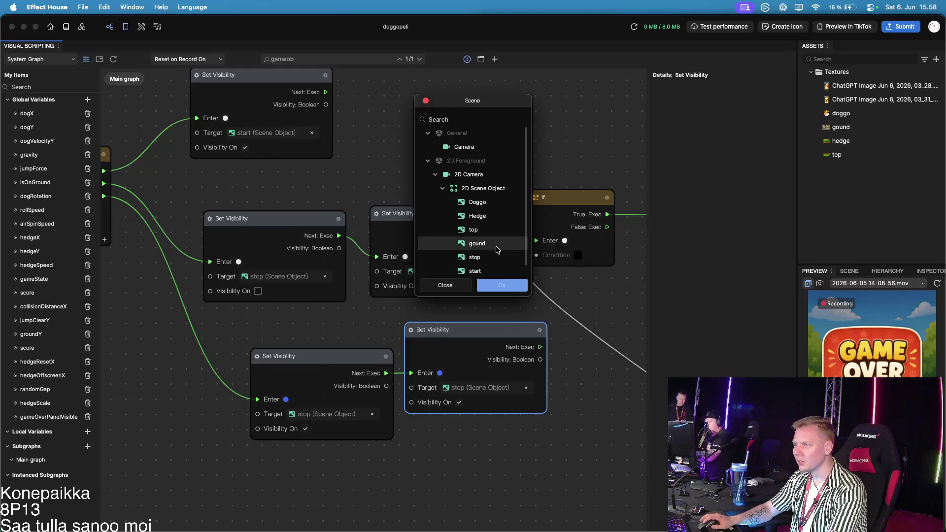
pyautogui.click(488, 271)
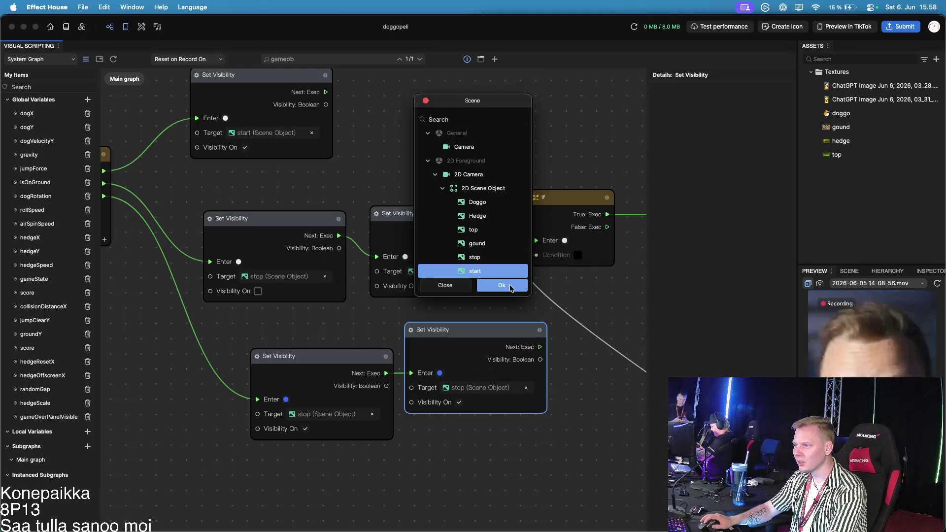
pyautogui.click(508, 286)
pyautogui.click(459, 402)
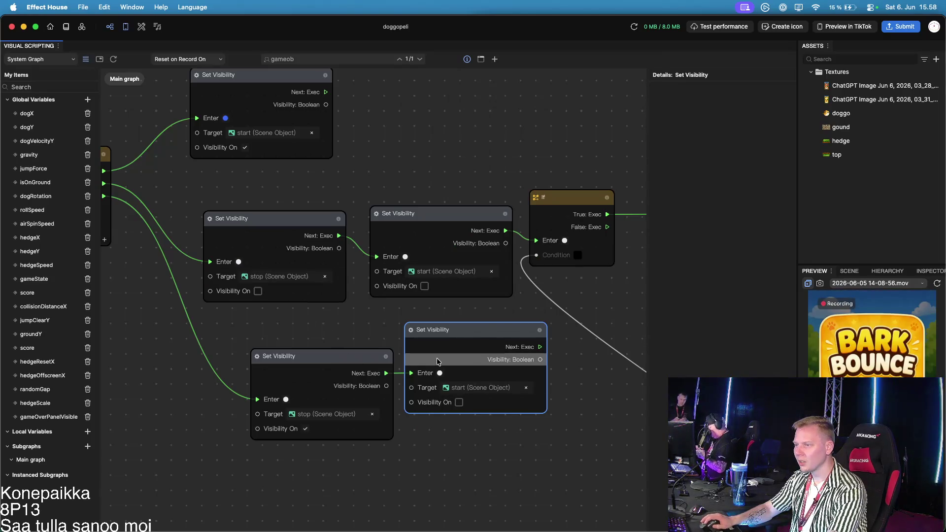
pyautogui.press('super+v')
pyautogui.moveTo(435, 163)
pyautogui.mouseDown()
pyautogui.moveTo(399, 92)
pyautogui.moveTo(391, 160)
pyautogui.moveTo(443, 288)
pyautogui.mouseUp()
# Chain the pasted node after the state-0 show-start node and target it at stop
pyautogui.moveTo(380, 255); pyautogui.dragTo(434, 240)
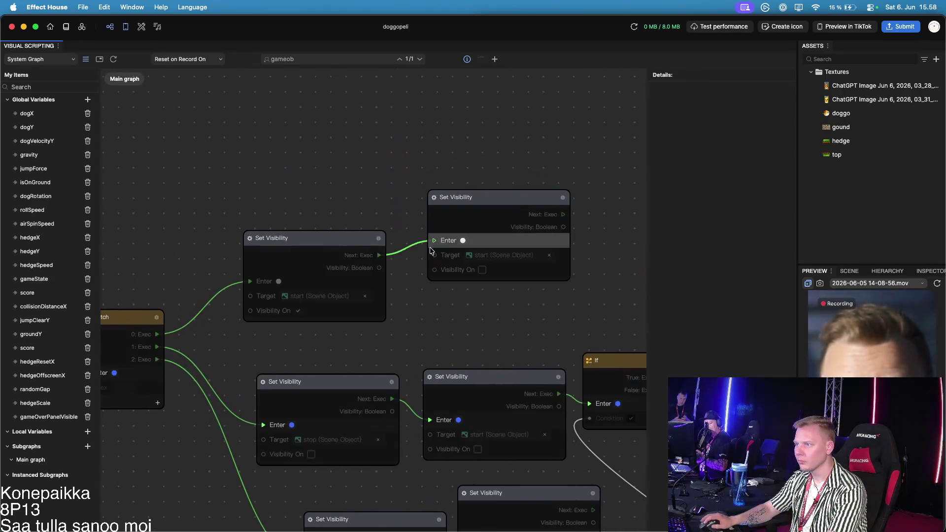
pyautogui.click(498, 255)
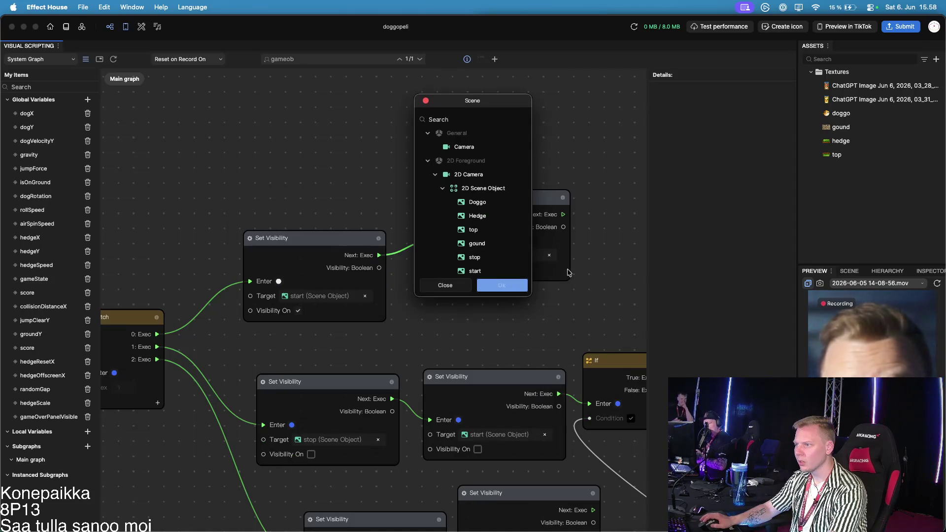
pyautogui.click(498, 258)
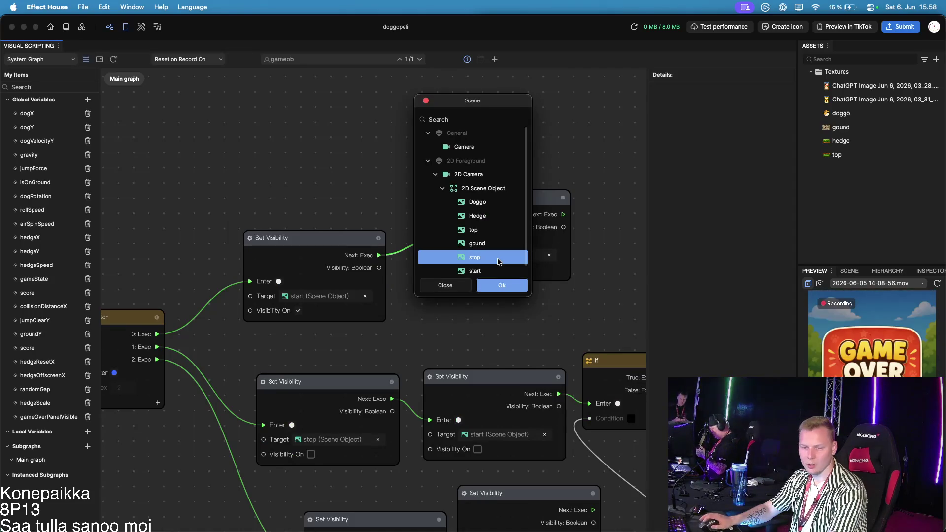
pyautogui.click(499, 288)
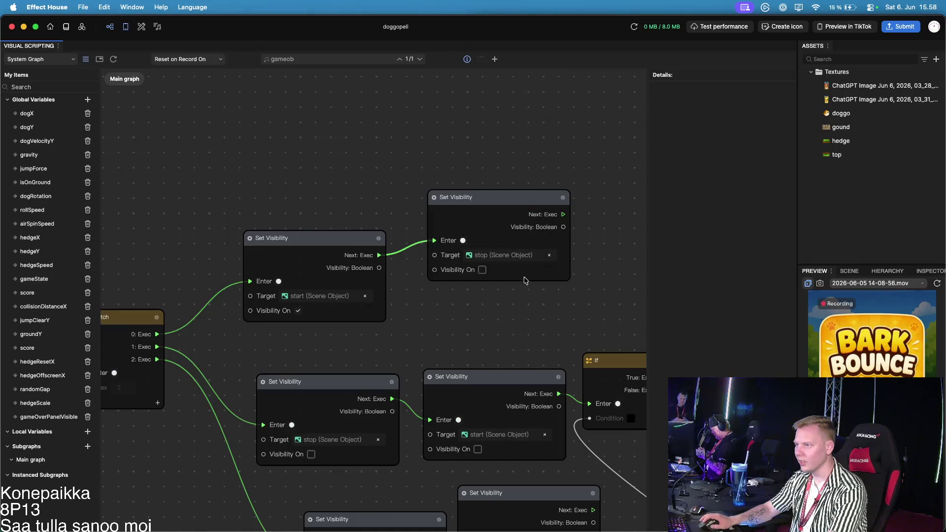
pyautogui.scroll(-3, 481, 283)
pyautogui.hscroll(3, 480, 284)
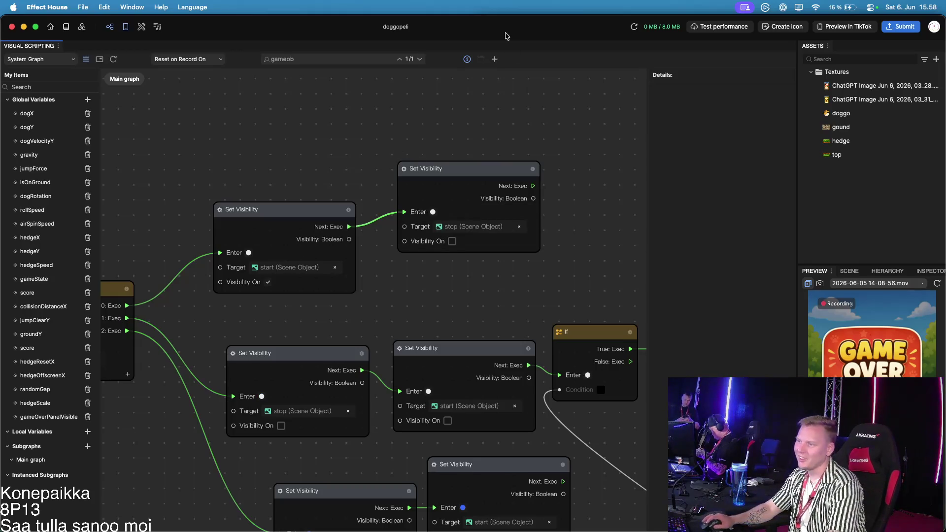
# Wire Switch state 0 through the stop visibility node into the start visibility node
pyautogui.moveTo(278, 207); pyautogui.dragTo(286, 192)
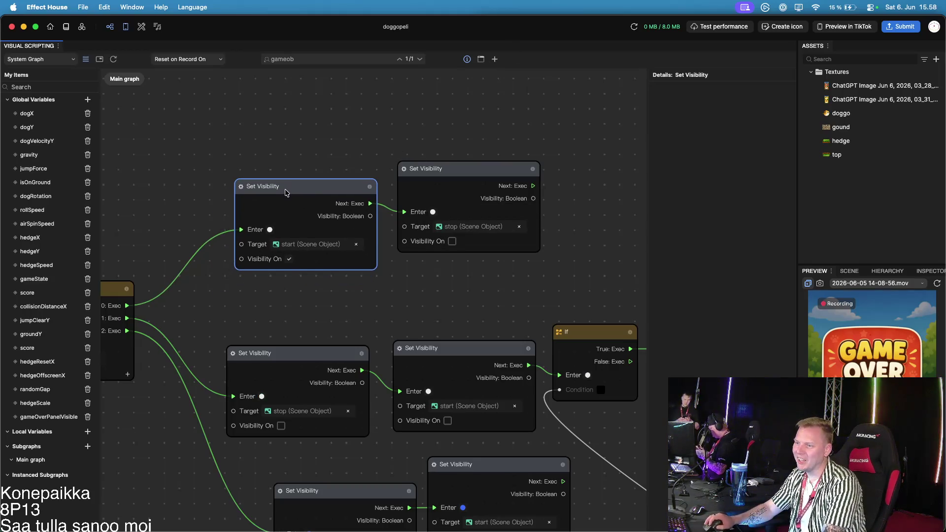
pyautogui.press('BackSpace')
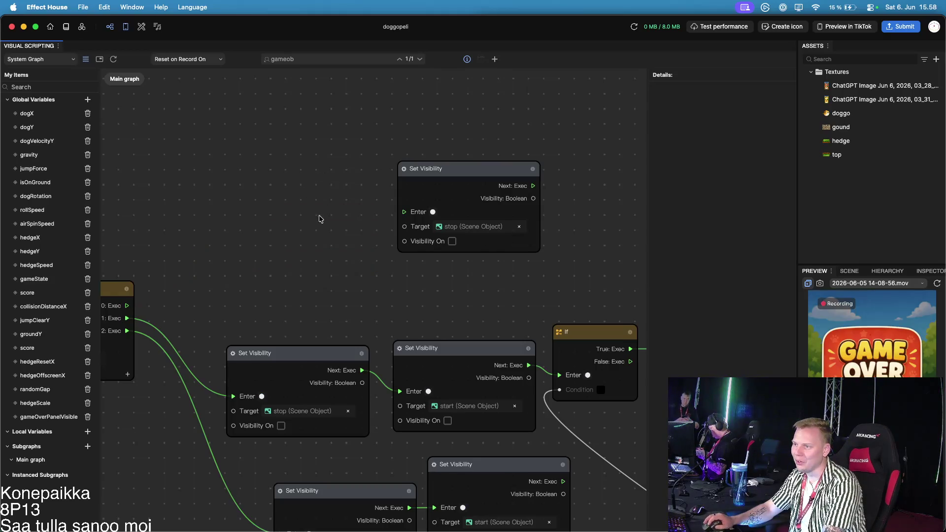
pyautogui.moveTo(517, 173); pyautogui.dragTo(291, 199)
pyautogui.press('super+z')
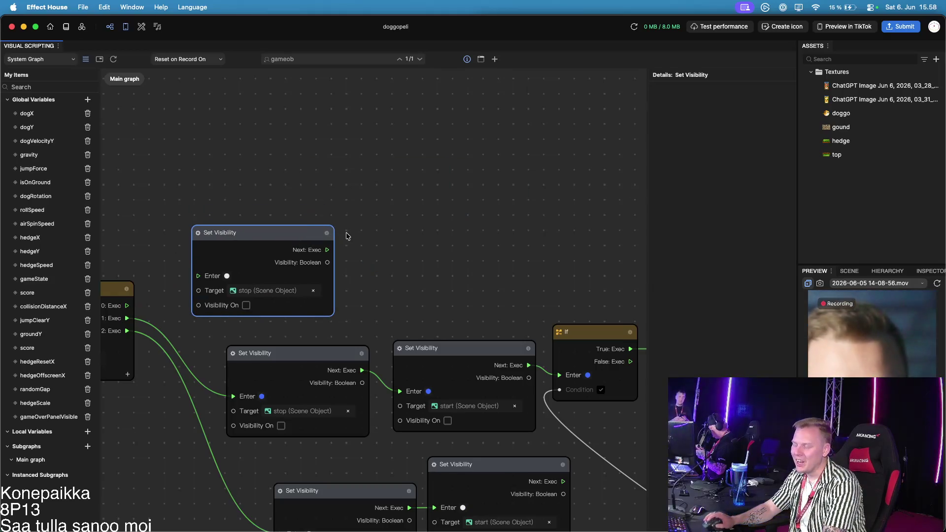
pyautogui.press('super+z')
pyautogui.moveTo(377, 245); pyautogui.dragTo(402, 216)
pyautogui.moveTo(326, 250); pyautogui.dragTo(377, 253)
pyautogui.moveTo(128, 306); pyautogui.dragTo(199, 276)
pyautogui.moveTo(450, 299); pyautogui.dragTo(475, 234)
pyautogui.scroll(-2, 476, 234)
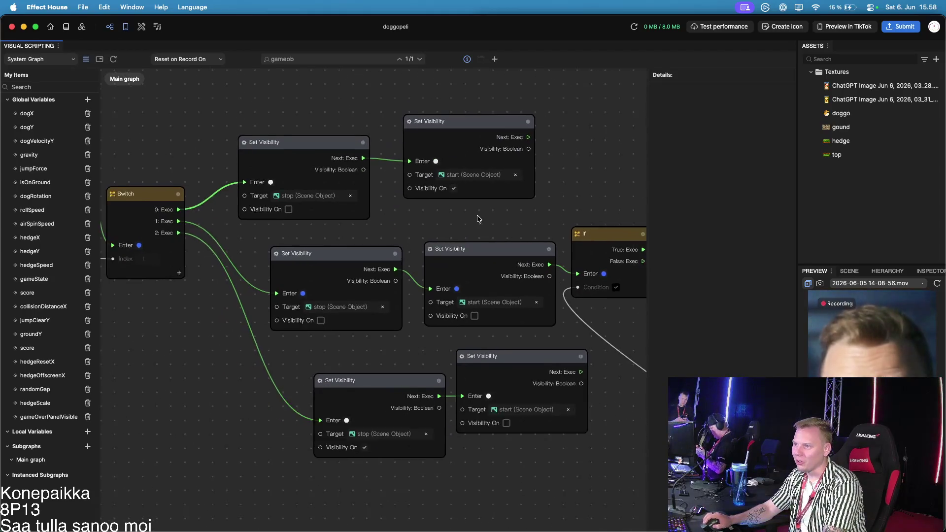
pyautogui.scroll(-2, 543, 291)
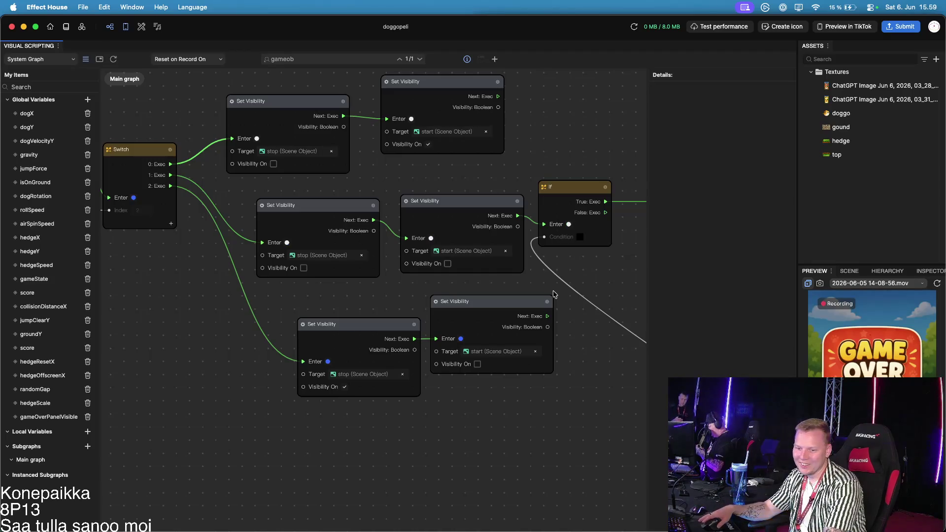
# Re-place the stop node and wire Switch state 2 through the start node into the stop node
pyautogui.click(334, 324)
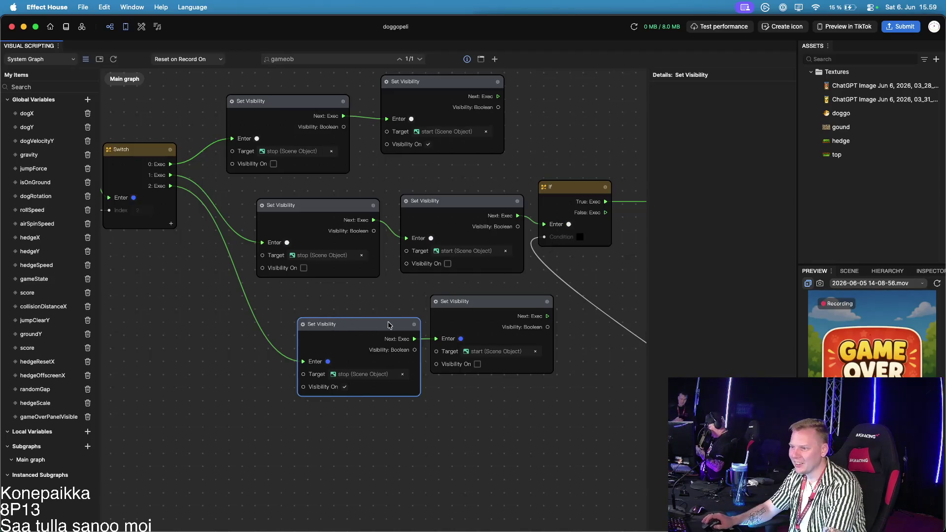
pyautogui.hotkey('ctrl', 'x')
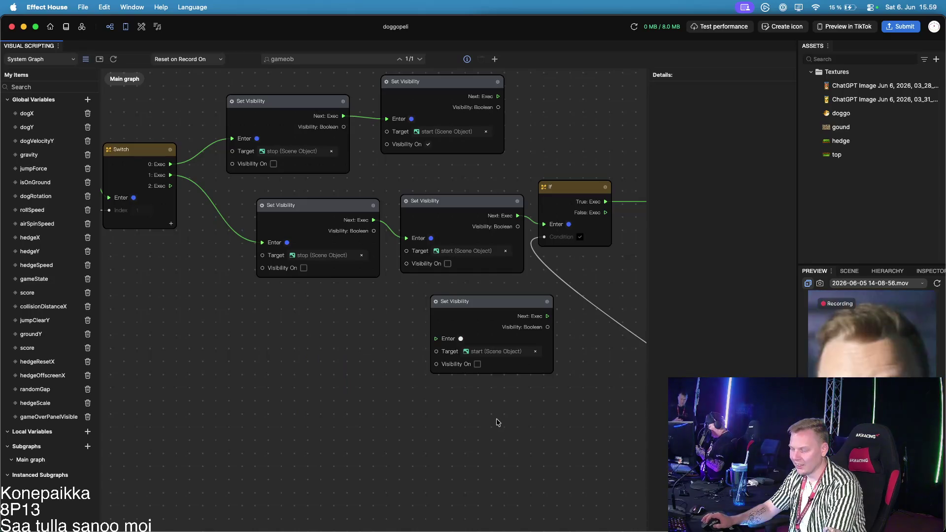
pyautogui.hotkey('ctrl', 'v')
pyautogui.moveTo(503, 302); pyautogui.dragTo(316, 308)
pyautogui.moveTo(529, 428)
pyautogui.mouseDown()
pyautogui.moveTo(426, 290)
pyautogui.moveTo(419, 305)
pyautogui.mouseUp()
pyautogui.moveTo(171, 186)
pyautogui.mouseDown()
pyautogui.moveTo(254, 241)
pyautogui.moveTo(249, 345)
pyautogui.mouseUp()
pyautogui.moveTo(360, 322); pyautogui.dragTo(392, 342)
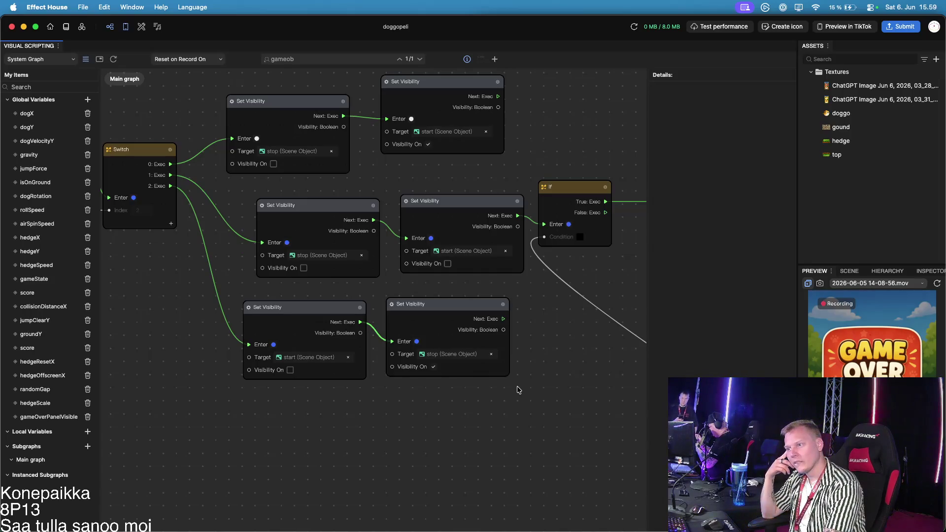
pyautogui.scroll(-3, 510, 358)
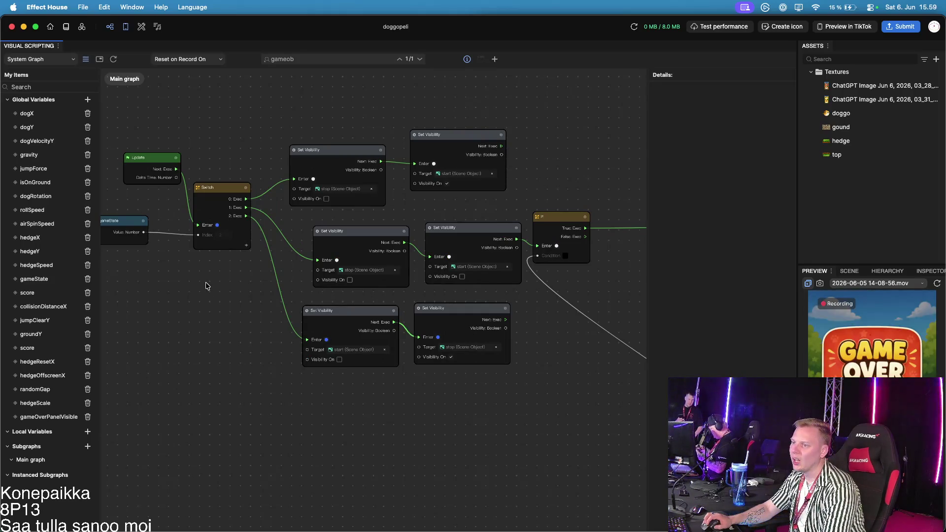
pyautogui.scroll(3, 206, 286)
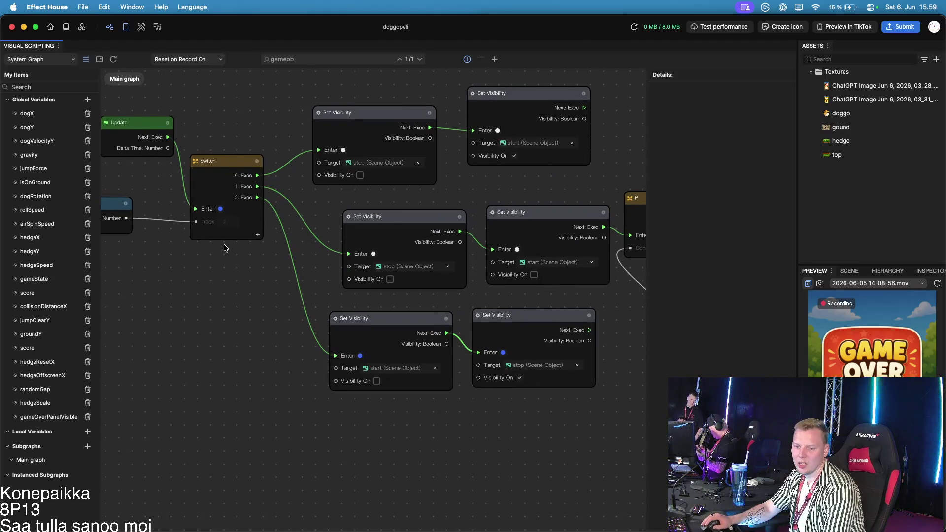
pyautogui.moveTo(225, 248); pyautogui.dragTo(286, 298)
pyautogui.scroll(2, 290, 301)
pyautogui.scroll(1, 309, 320)
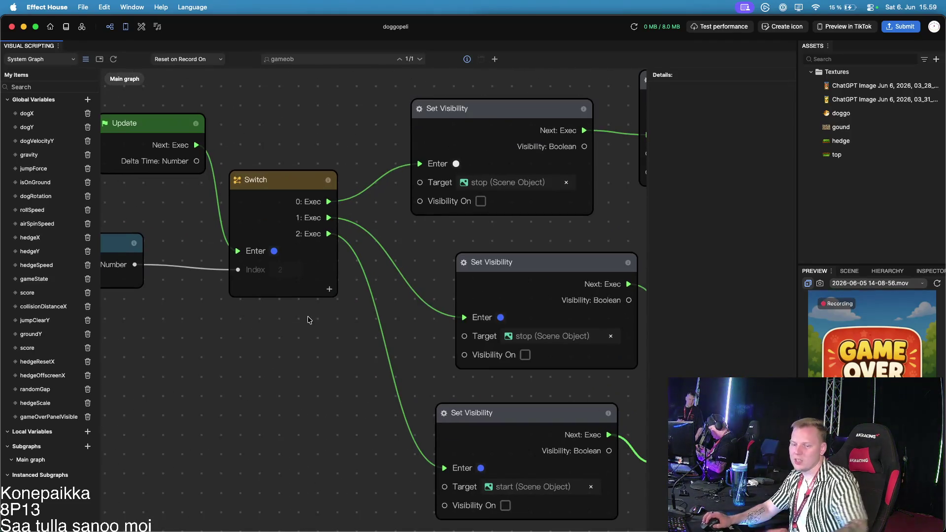
pyautogui.scroll(-2, 246, 333)
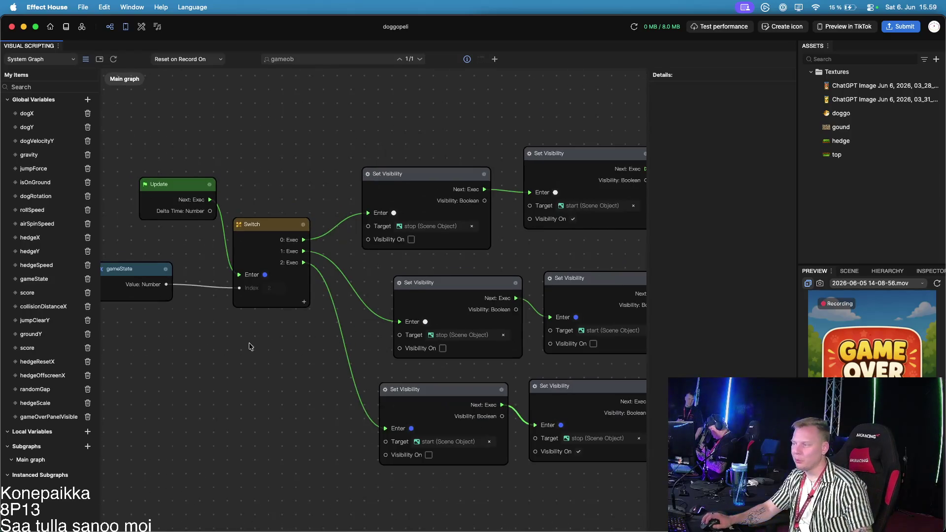
pyautogui.scroll(-1, 269, 351)
pyautogui.moveTo(250, 336); pyautogui.dragTo(235, 313)
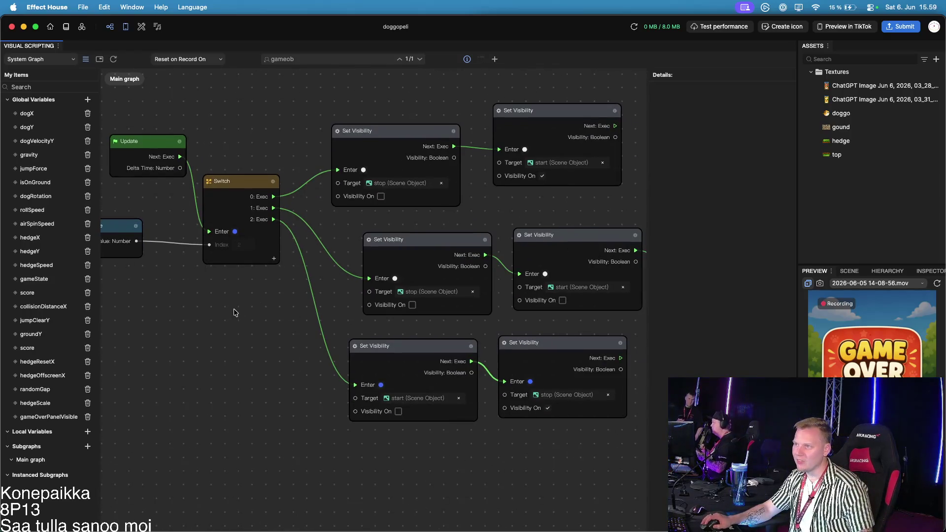
pyautogui.scroll(-2, 235, 312)
pyautogui.scroll(-2, 440, 395)
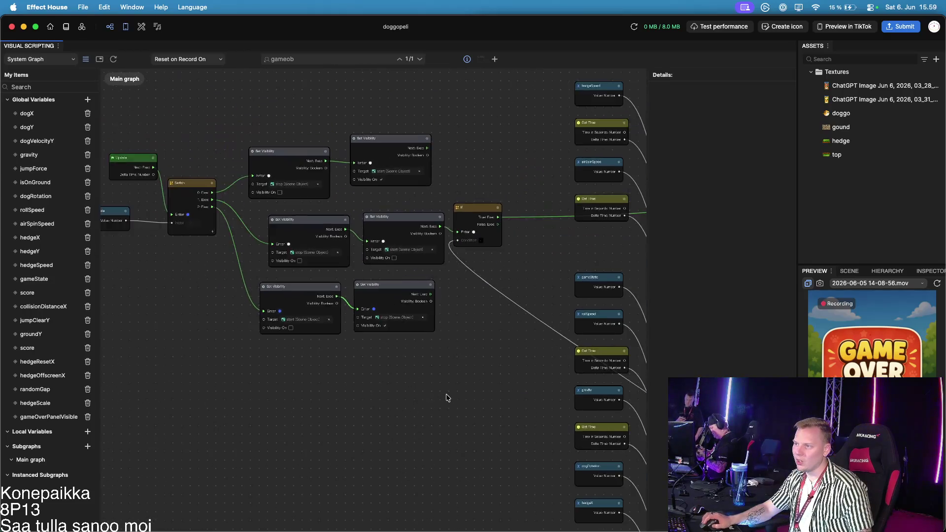
pyautogui.scroll(1, 446, 396)
pyautogui.scroll(1, 444, 394)
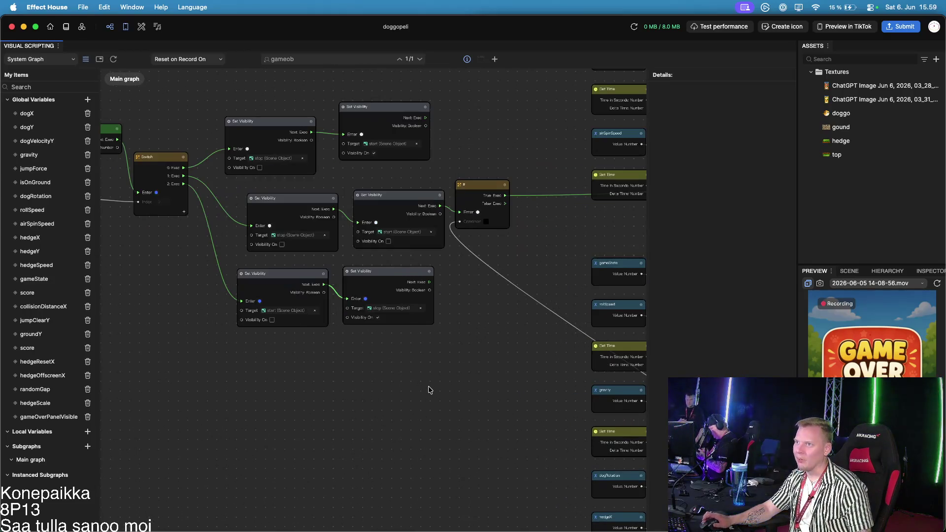
pyautogui.scroll(1, 428, 388)
pyautogui.scroll(1, 424, 388)
pyautogui.hscroll(-5, 422, 387)
pyautogui.scroll(3, 422, 387)
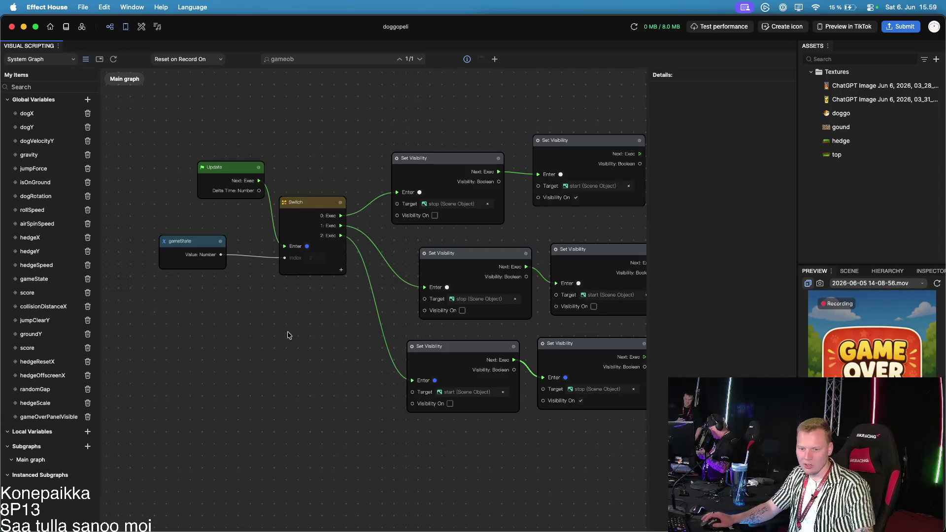
pyautogui.scroll(-1, 347, 314)
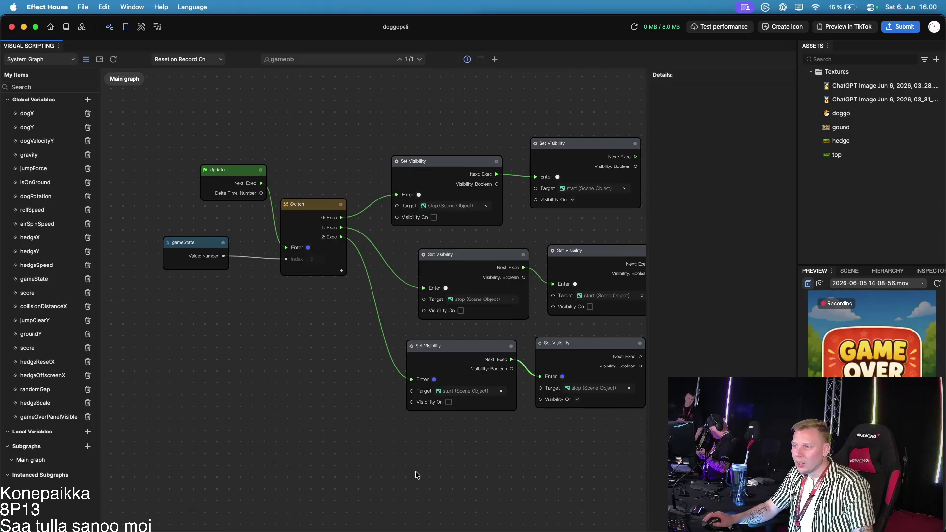
pyautogui.scroll(-5, 419, 474)
pyautogui.hscroll(10, 421, 351)
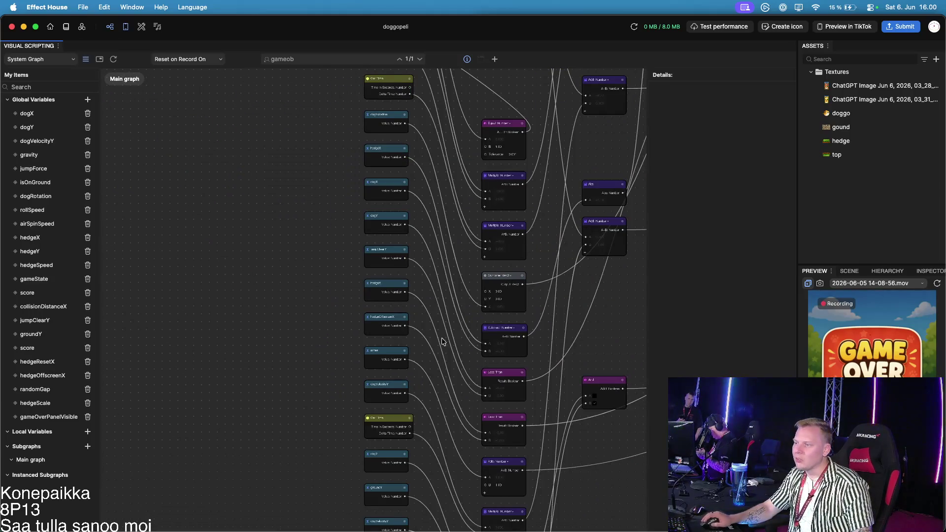
pyautogui.scroll(-10, 436, 374)
pyautogui.scroll(-5, 448, 401)
pyautogui.hscroll(-5, 448, 402)
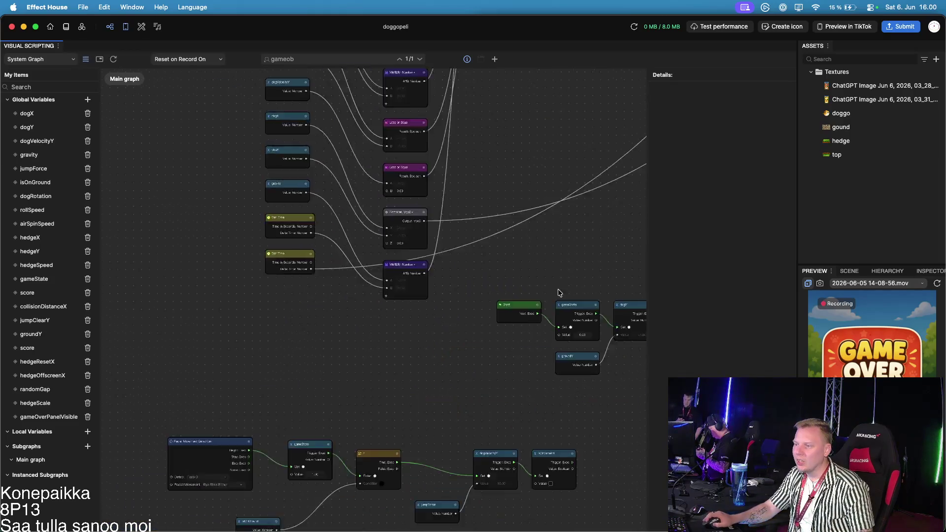
pyautogui.scroll(10, 480, 326)
pyautogui.scroll(5, 375, 350)
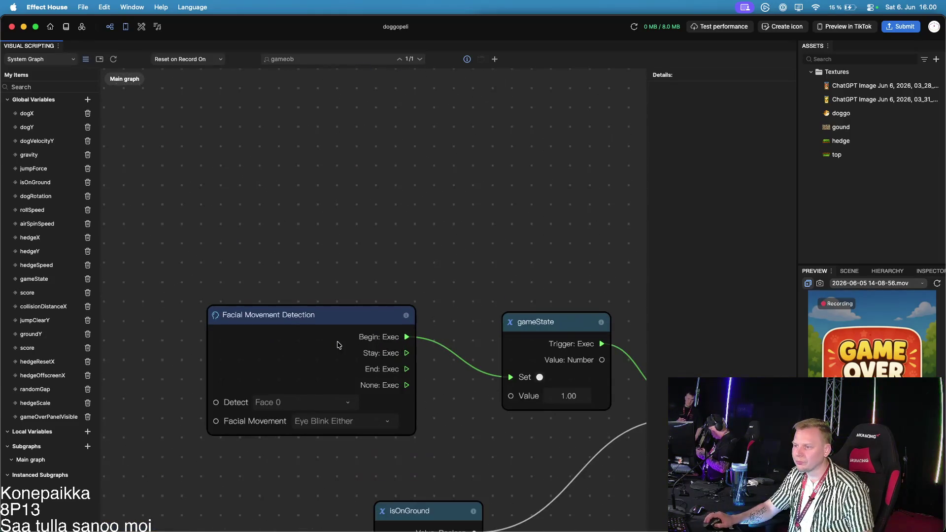
pyautogui.hscroll(5, 545, 236)
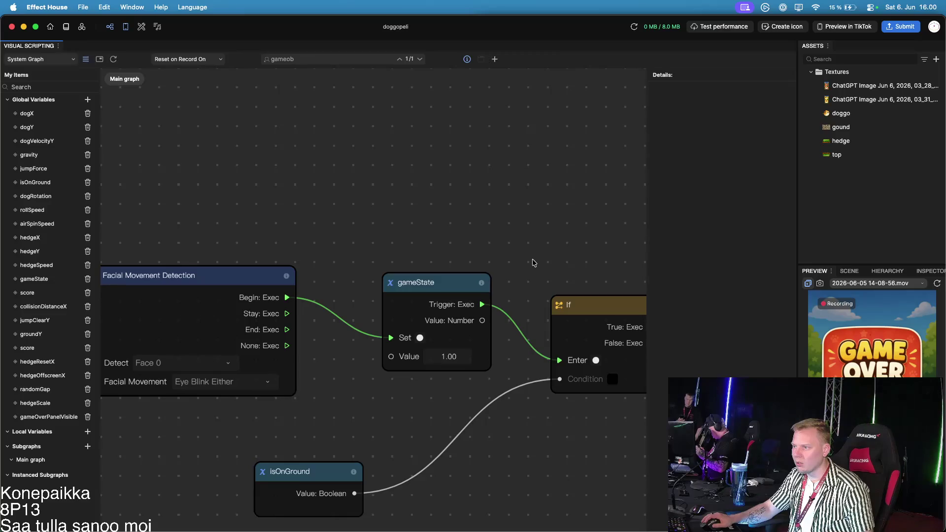
pyautogui.scroll(-2, 533, 259)
pyautogui.hscroll(3, 513, 261)
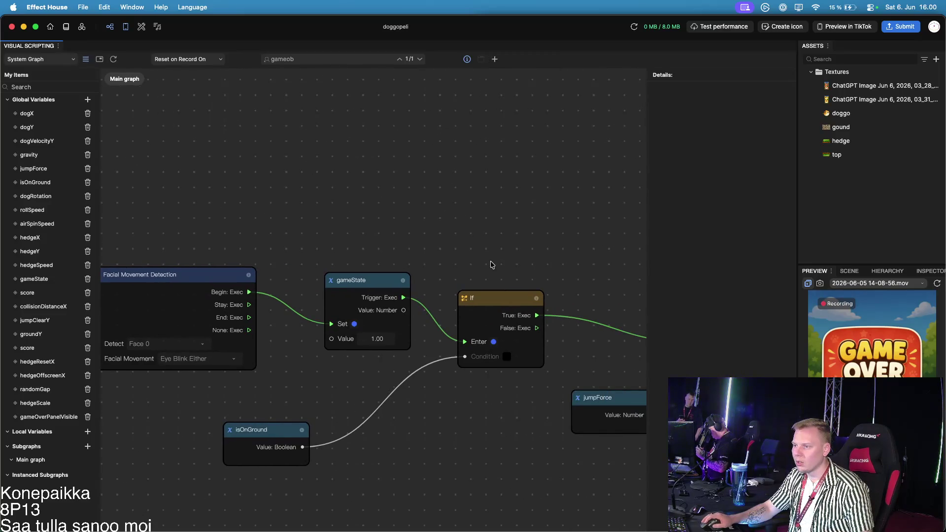
pyautogui.scroll(-2, 493, 265)
pyautogui.scroll(-2, 492, 265)
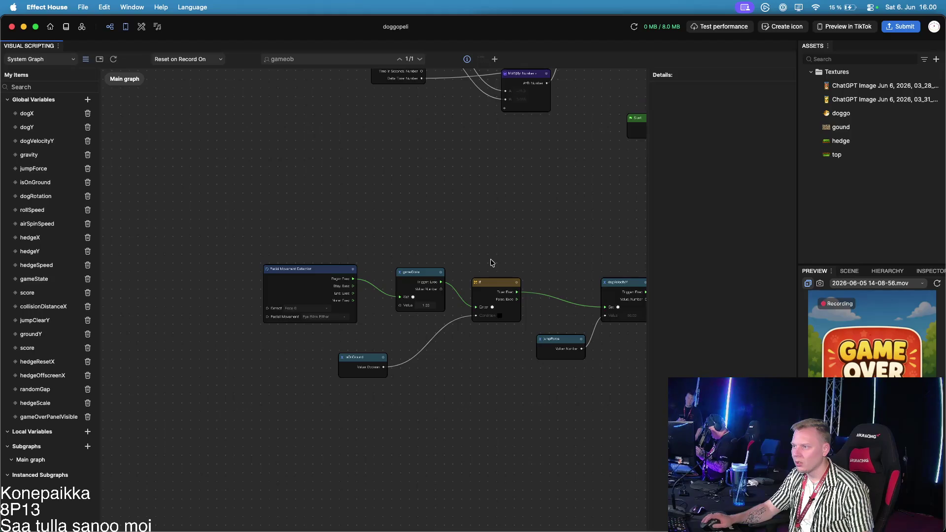
pyautogui.hscroll(5, 444, 264)
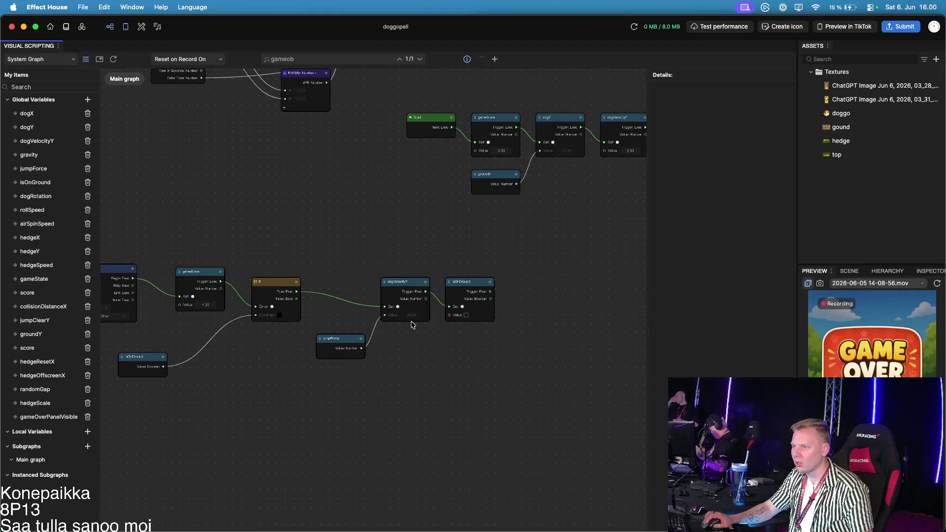
pyautogui.scroll(3, 413, 325)
pyautogui.scroll(-1, 412, 324)
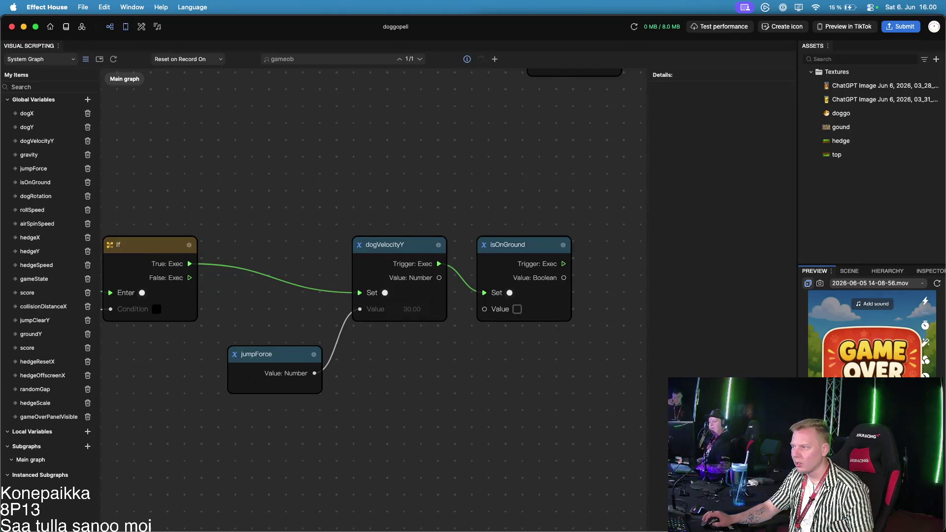
pyautogui.scroll(-3, 316, 340)
pyautogui.moveTo(327, 271)
pyautogui.mouseDown()
pyautogui.moveTo(370, 382)
pyautogui.moveTo(380, 493)
pyautogui.mouseUp()
pyautogui.scroll(-2, 380, 493)
pyautogui.moveTo(327, 355); pyautogui.dragTo(388, 461)
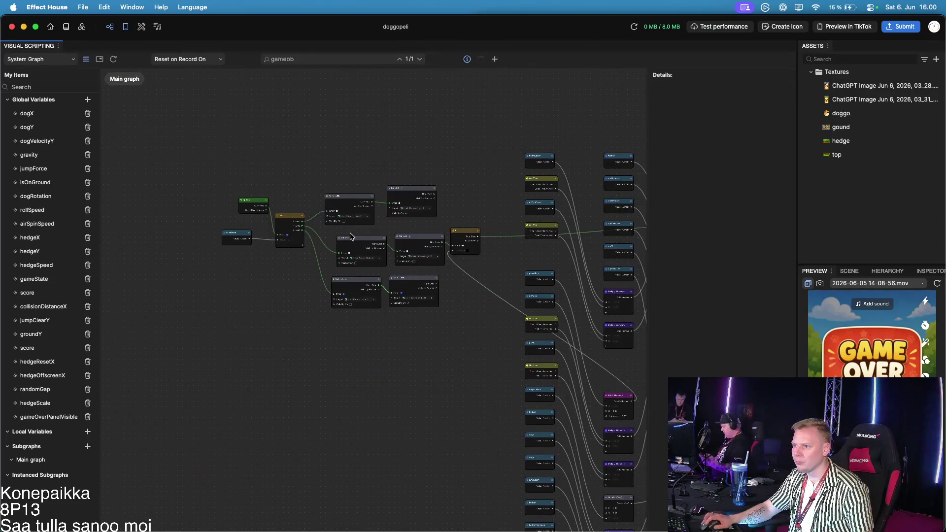
pyautogui.scroll(3, 351, 236)
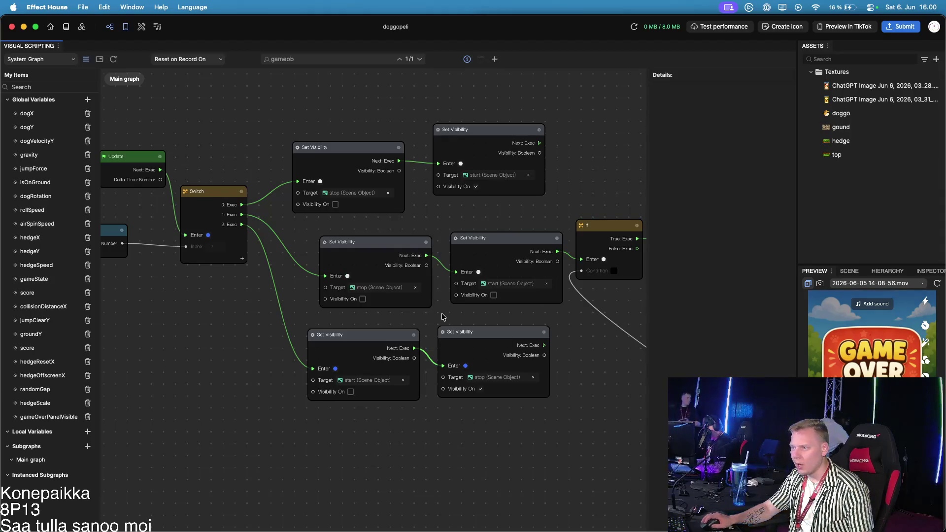
pyautogui.scroll(-5, 442, 316)
pyautogui.scroll(3, 268, 280)
pyautogui.scroll(2, 269, 279)
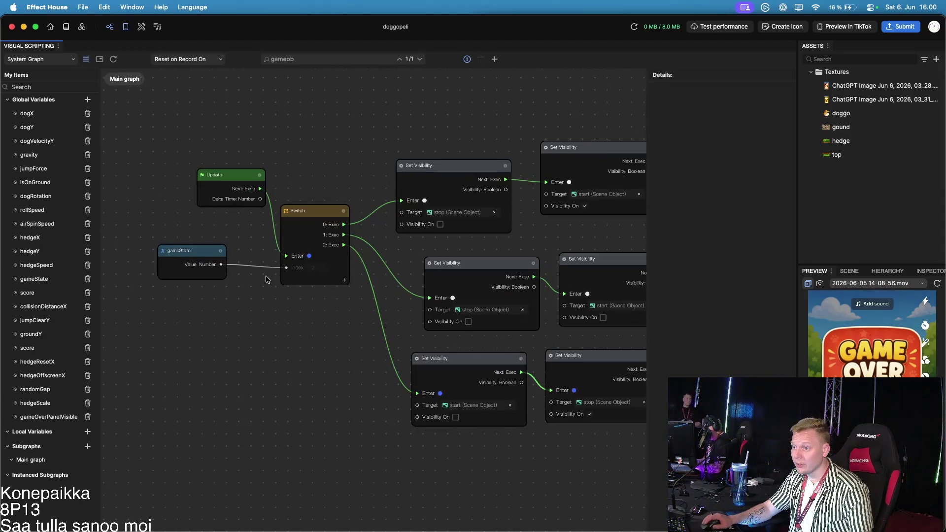
pyautogui.scroll(3, 297, 285)
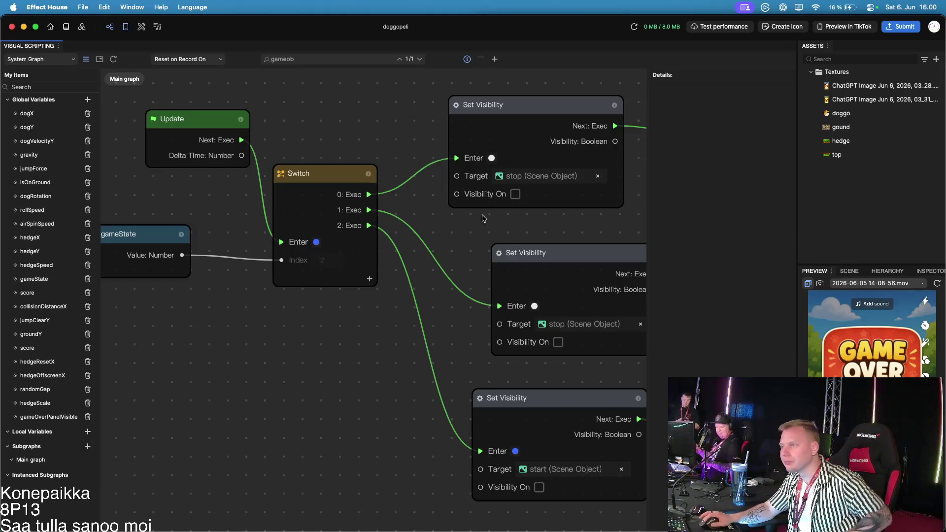
pyautogui.scroll(-2, 436, 256)
pyautogui.moveTo(452, 238); pyautogui.dragTo(356, 243)
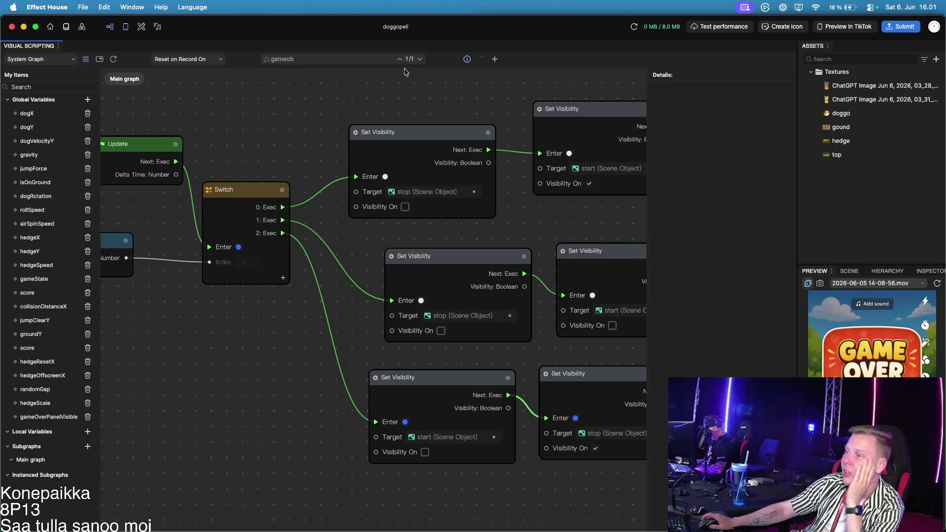
pyautogui.scroll(-3, 298, 308)
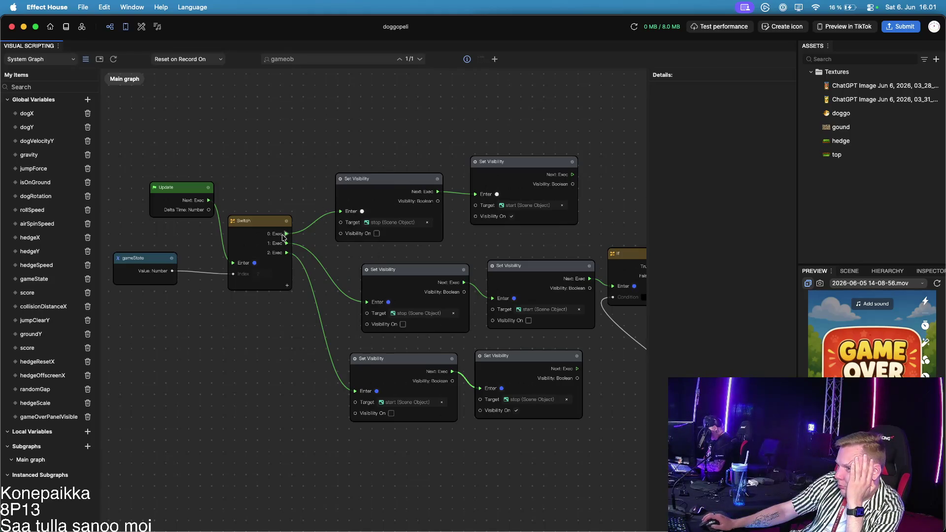
pyautogui.scroll(1, 269, 266)
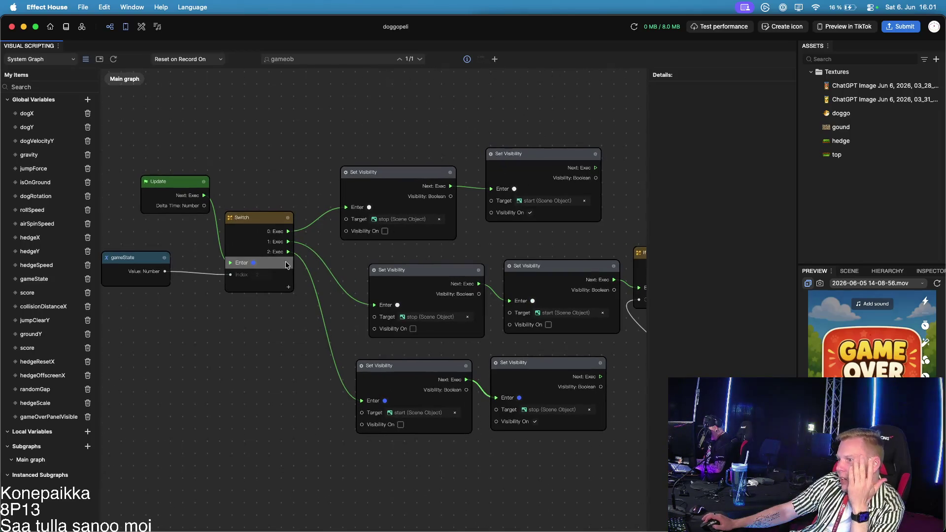
pyautogui.scroll(1, 290, 264)
pyautogui.scroll(-2, 290, 264)
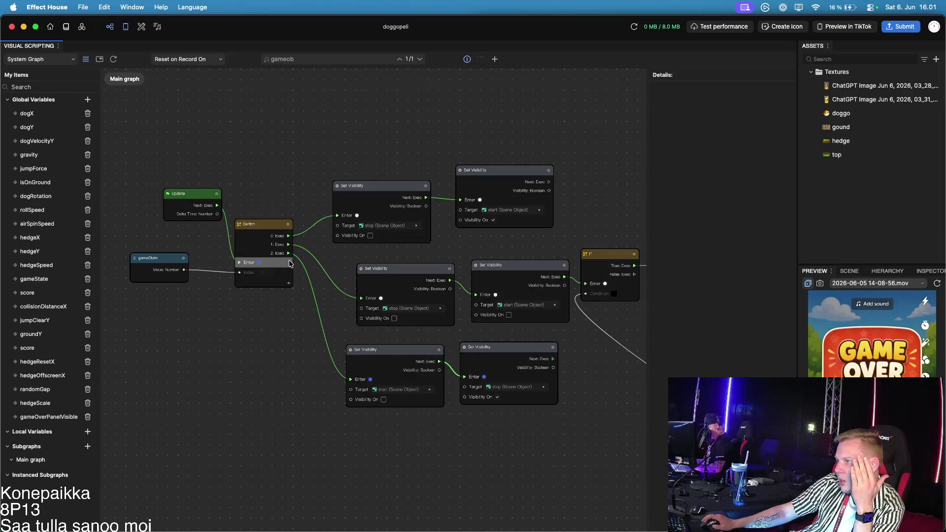
pyautogui.scroll(-2, 289, 264)
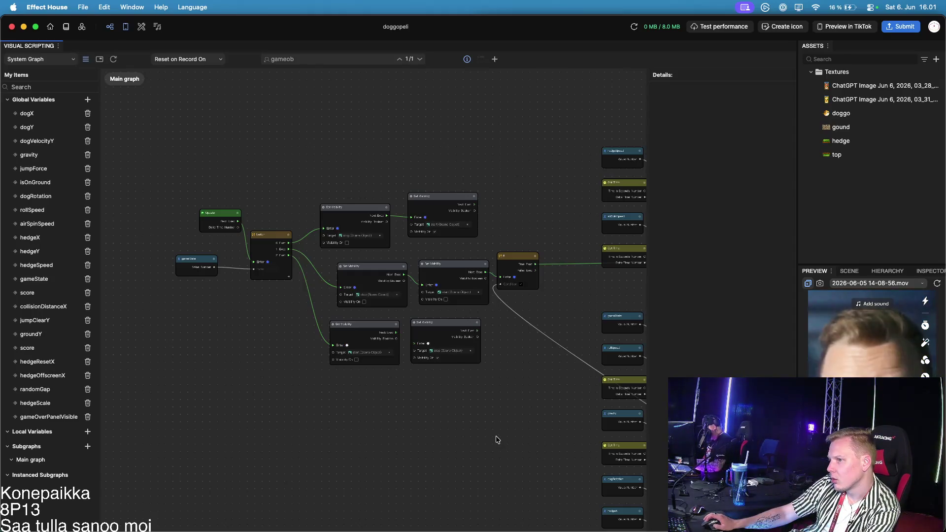
pyautogui.scroll(5, 310, 207)
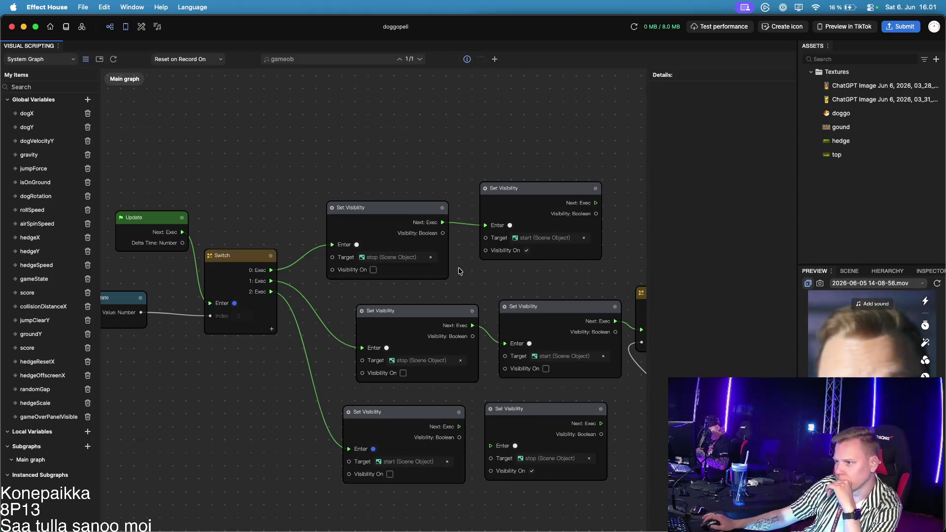
pyautogui.scroll(3, 303, 296)
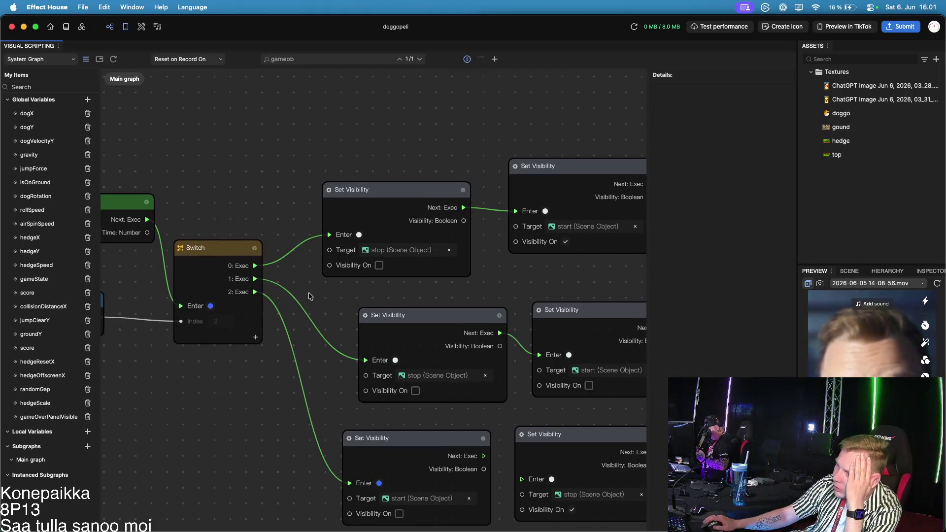
pyautogui.hscroll(2, 404, 298)
pyautogui.scroll(-1, 405, 298)
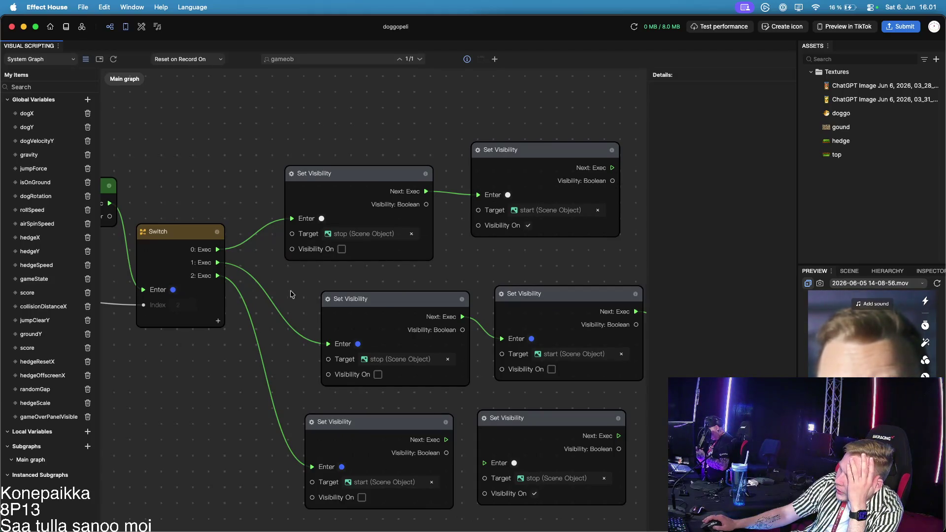
pyautogui.moveTo(218, 275)
pyautogui.mouseDown()
pyautogui.moveTo(266, 375)
pyautogui.moveTo(384, 482)
pyautogui.moveTo(416, 474)
pyautogui.mouseUp()
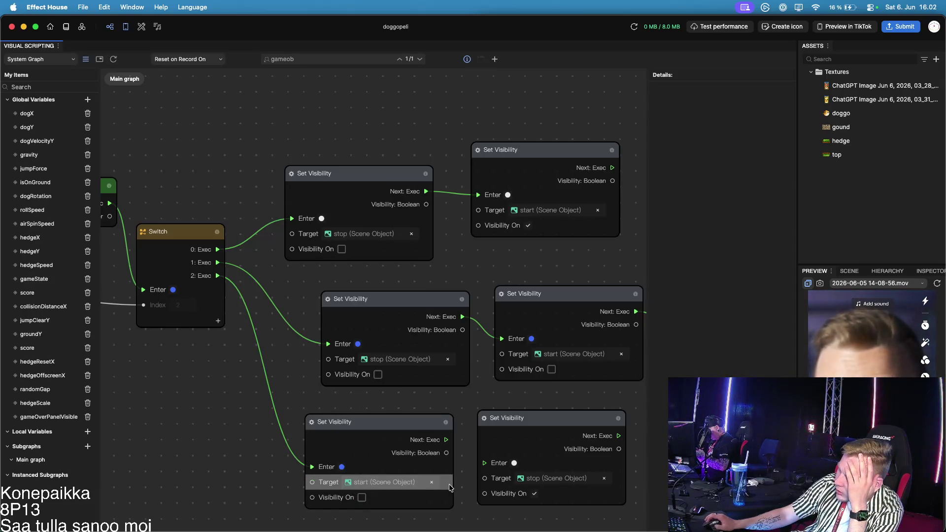
# Delete the extra hide-start node and wire Switch 2: Exec to the stop-showing node
pyautogui.click(344, 423)
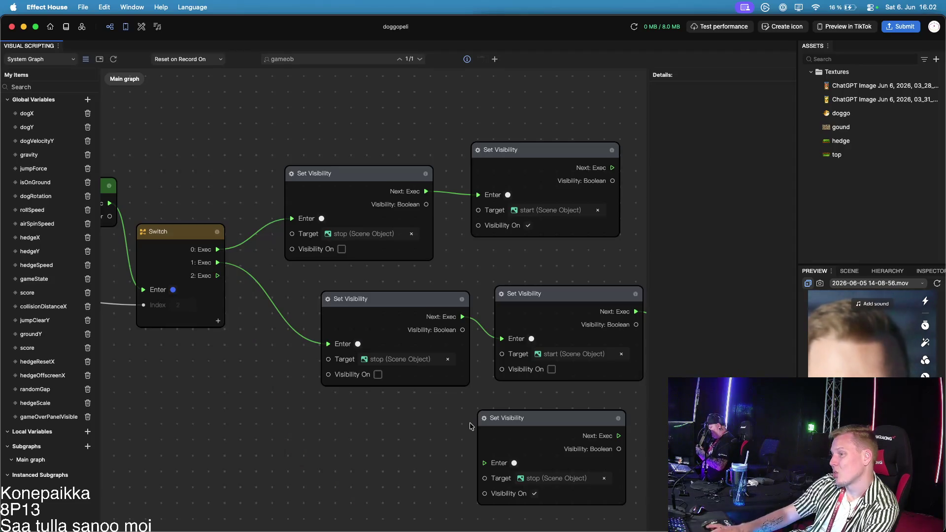
pyautogui.press('BackSpace')
pyautogui.moveTo(218, 276)
pyautogui.mouseDown()
pyautogui.moveTo(493, 469)
pyautogui.moveTo(486, 423)
pyautogui.mouseUp()
pyautogui.moveTo(534, 377); pyautogui.dragTo(397, 384)
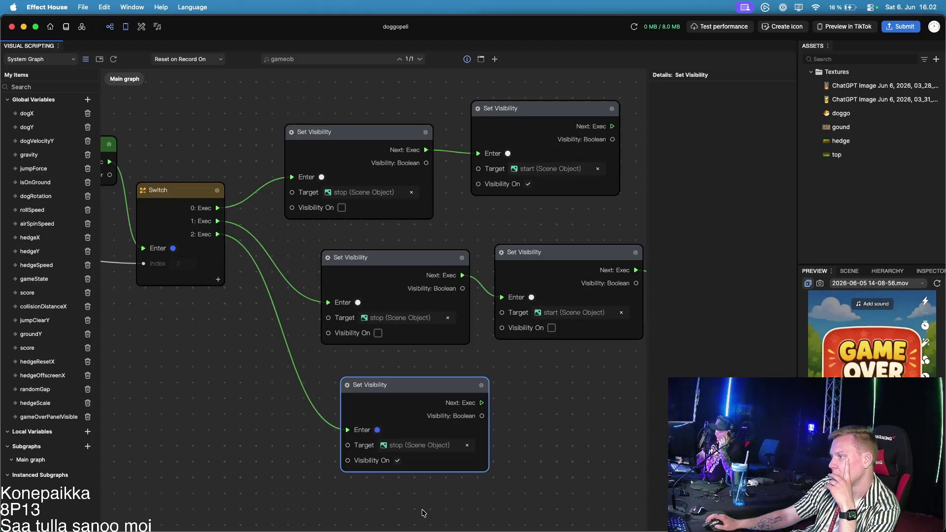
pyautogui.hscroll(-5, 210, 321)
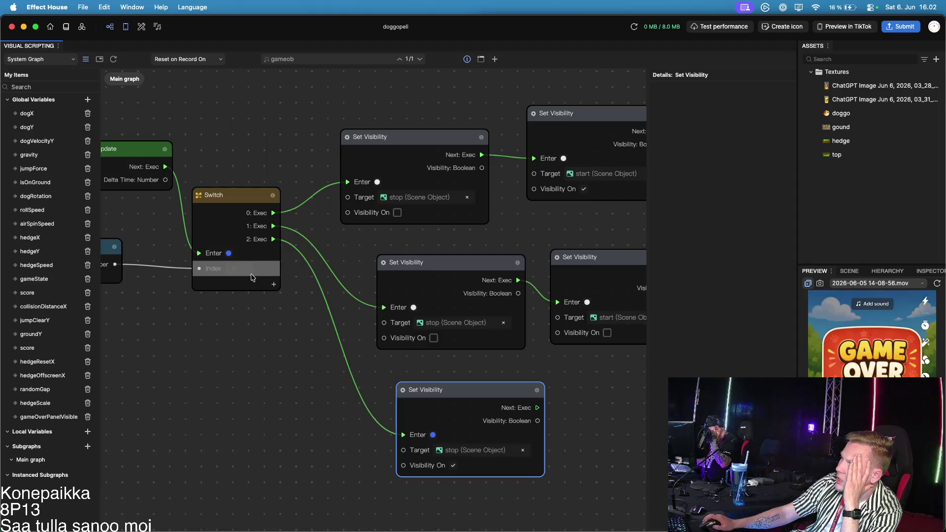
pyautogui.moveTo(348, 333); pyautogui.dragTo(310, 330)
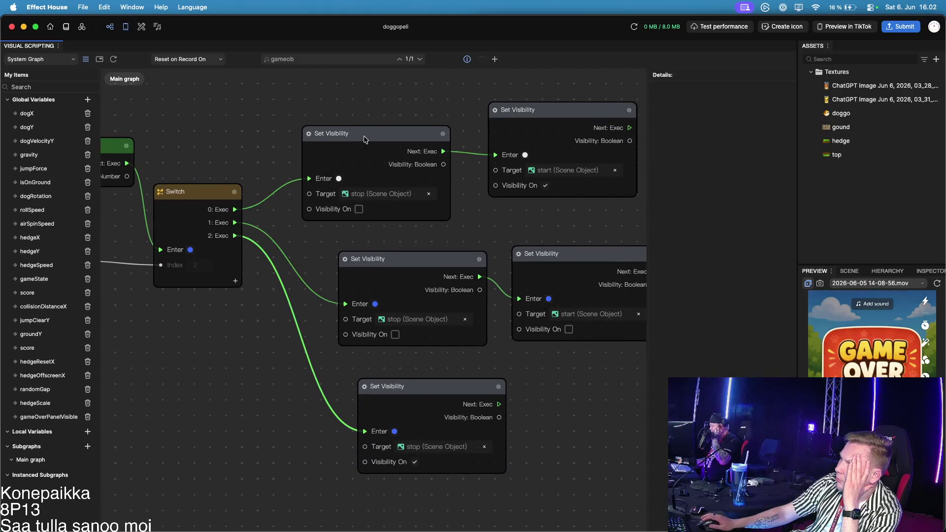
# Delete the extra hide-stop node and wire Switch 0: Exec to the start-showing node
pyautogui.click(379, 136)
pyautogui.press('BackSpace')
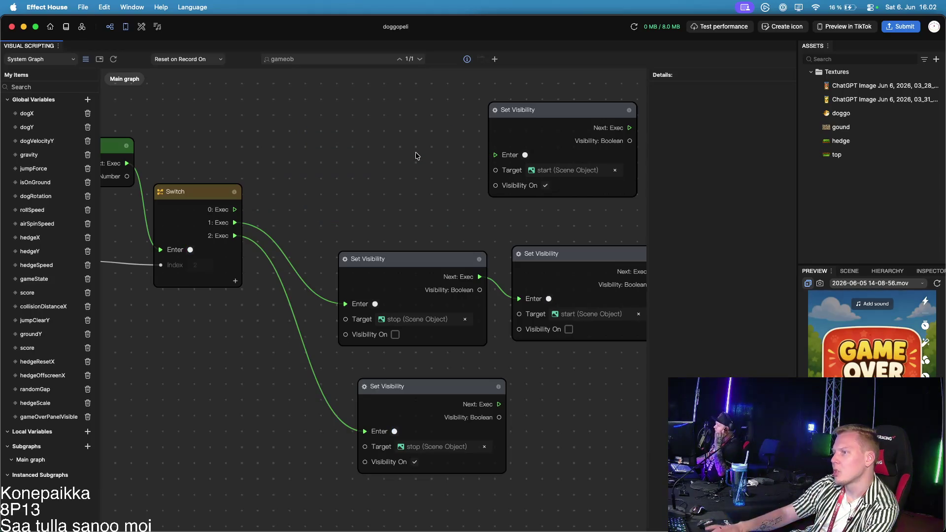
pyautogui.moveTo(235, 210); pyautogui.dragTo(526, 151)
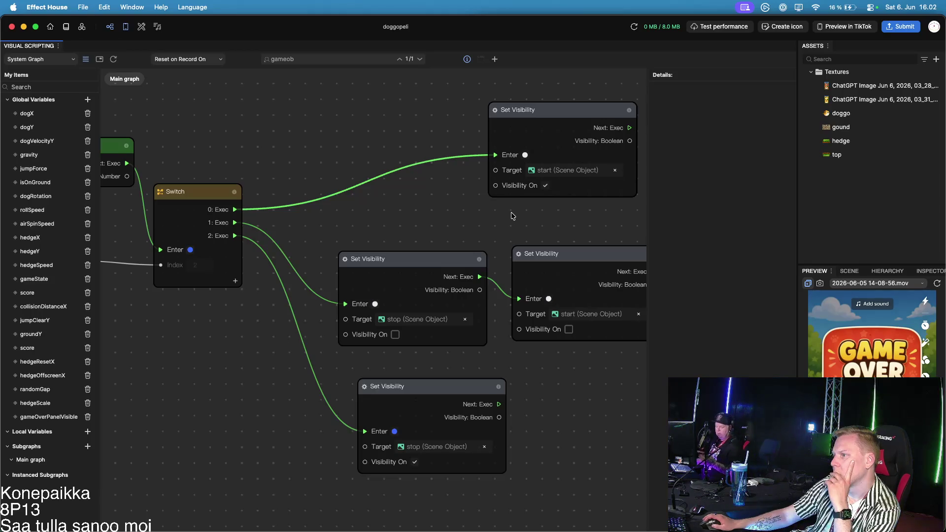
pyautogui.hscroll(3, 553, 214)
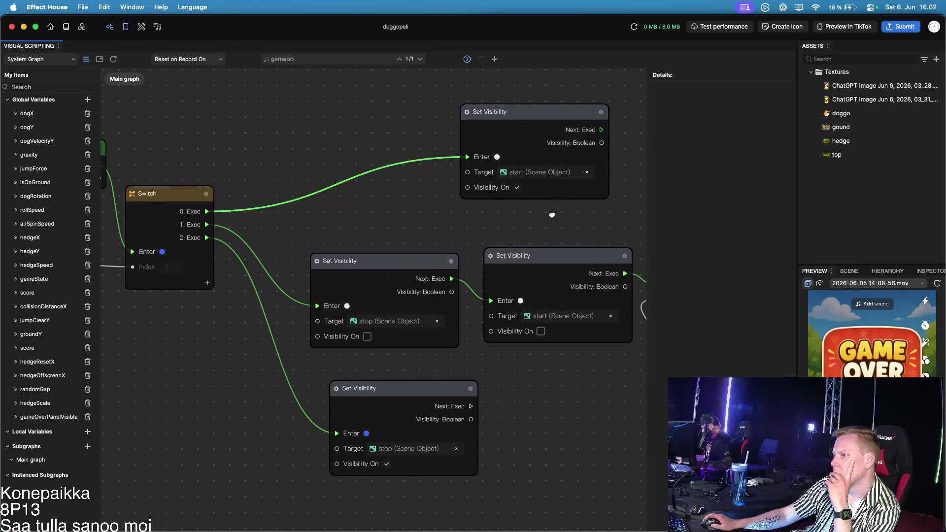
pyautogui.moveTo(553, 215); pyautogui.dragTo(533, 213)
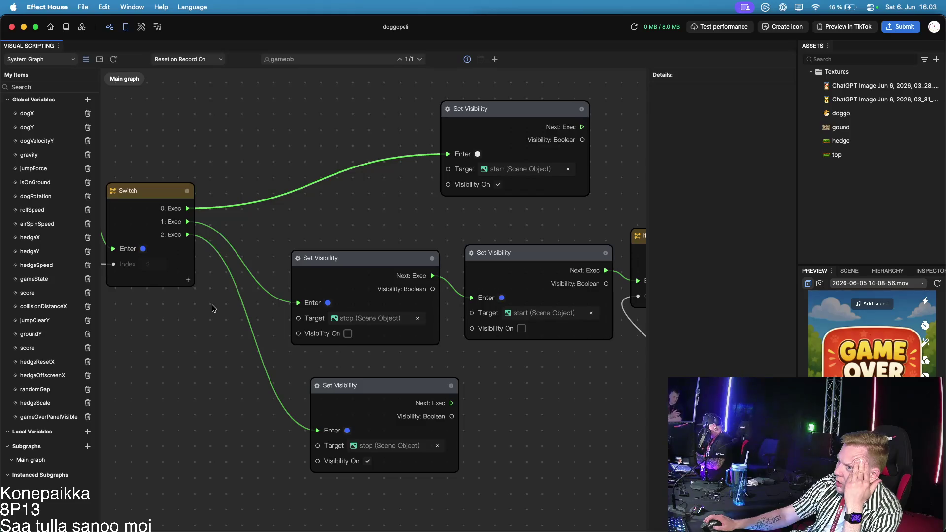
# Move the gameState getter and the Equal: Number node next to the If node
pyautogui.scroll(-3, 503, 434)
pyautogui.scroll(2, 249, 282)
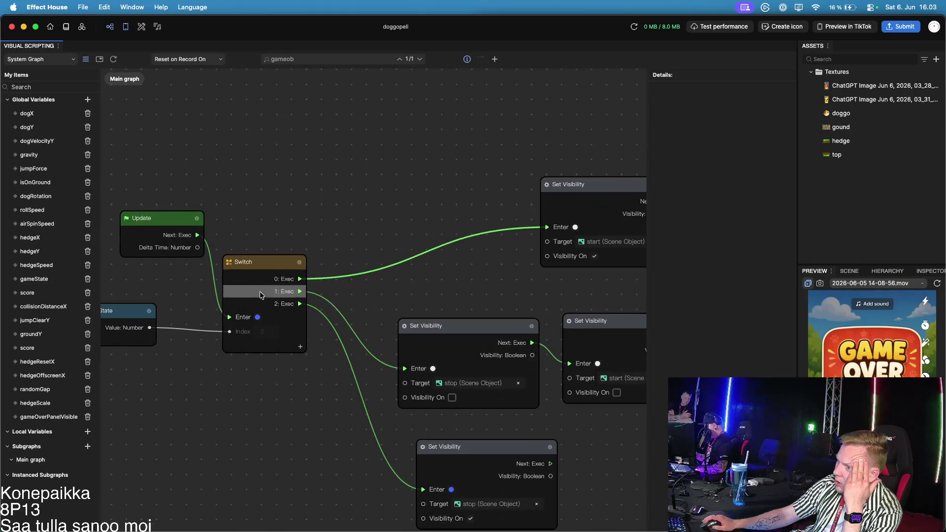
pyautogui.hscroll(5, 429, 416)
pyautogui.hscroll(3, 511, 425)
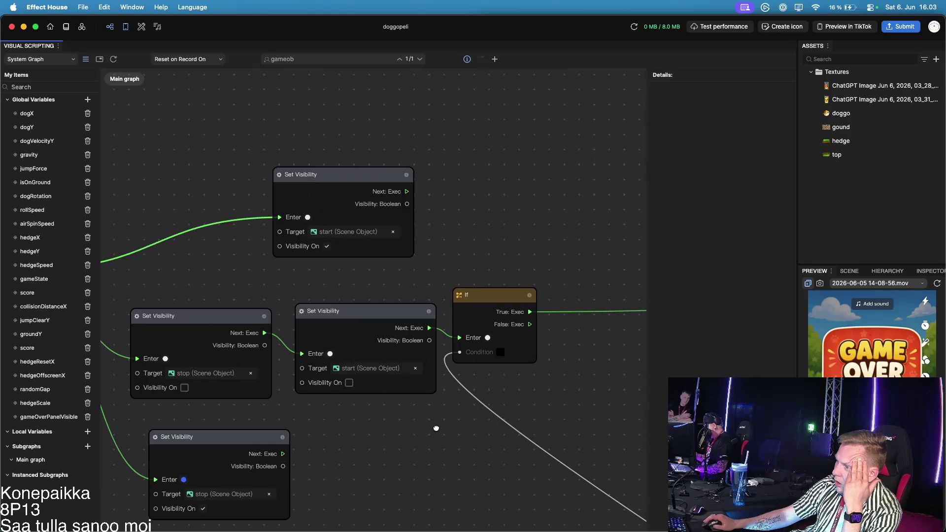
pyautogui.hscroll(4, 446, 409)
pyautogui.scroll(-5, 414, 405)
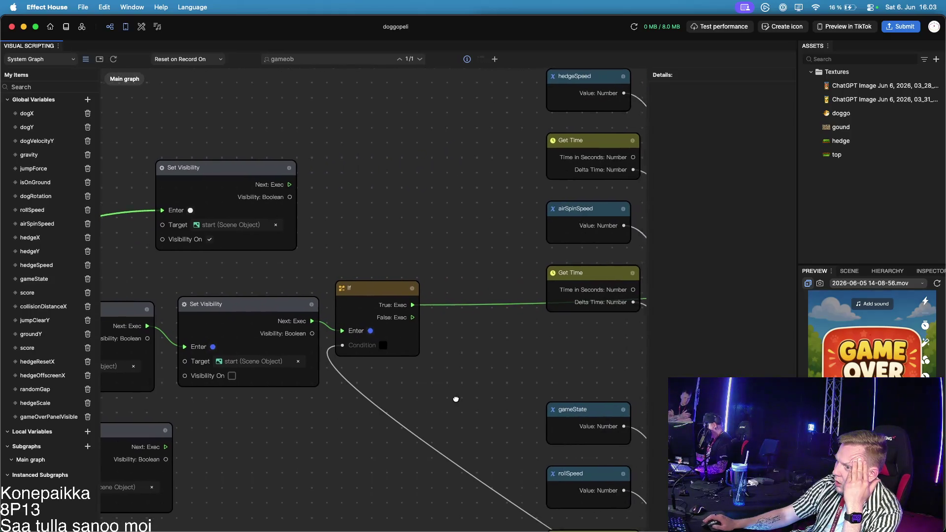
pyautogui.scroll(-5, 367, 504)
pyautogui.hscroll(3, 368, 504)
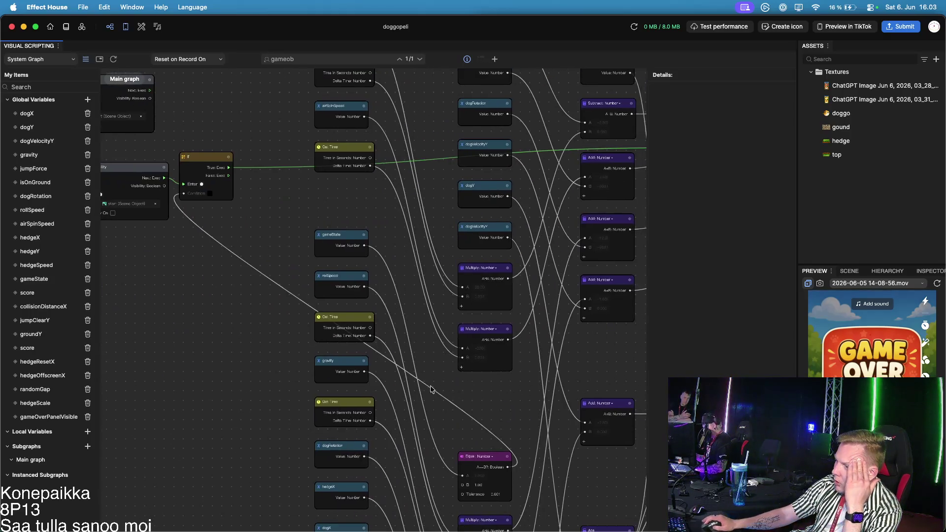
pyautogui.click(503, 458)
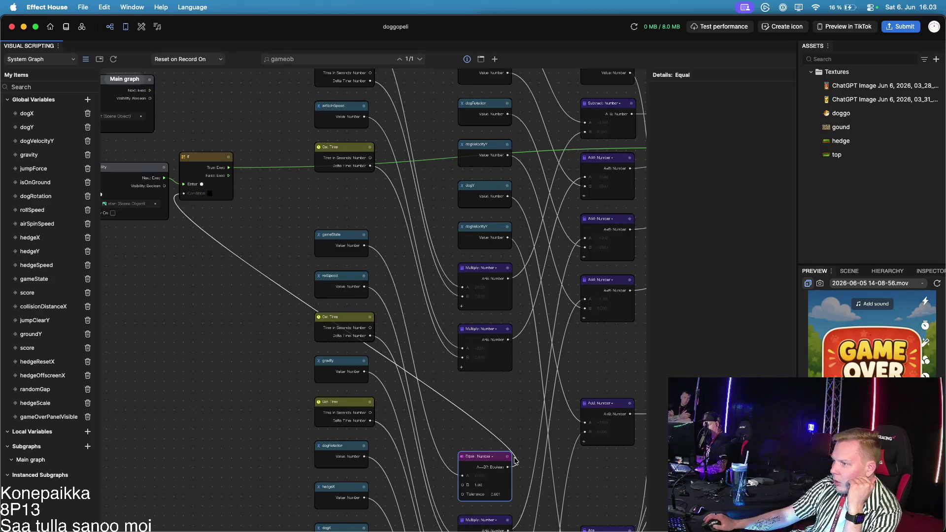
pyautogui.moveTo(347, 248)
pyautogui.mouseDown()
pyautogui.moveTo(286, 354)
pyautogui.moveTo(195, 340)
pyautogui.moveTo(155, 296)
pyautogui.mouseUp()
pyautogui.moveTo(482, 456)
pyautogui.mouseDown()
pyautogui.moveTo(293, 322)
pyautogui.moveTo(228, 255)
pyautogui.mouseUp()
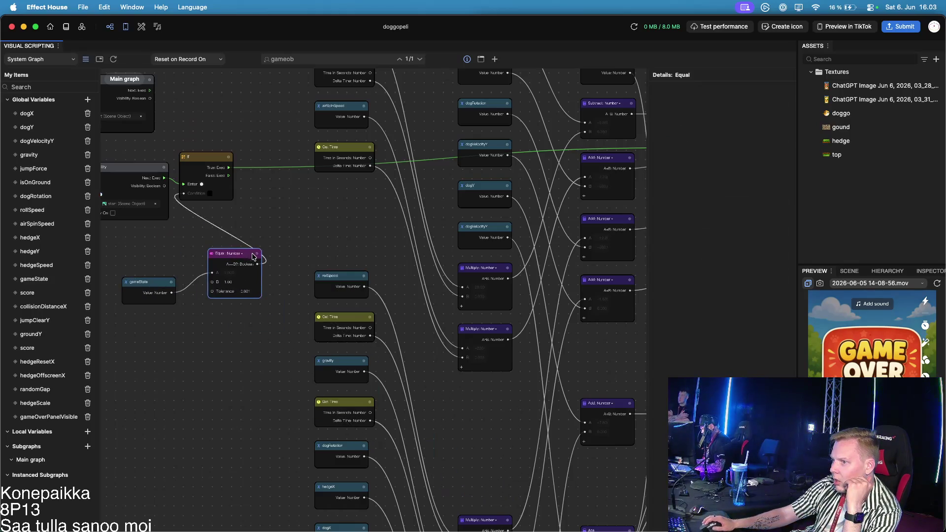
pyautogui.scroll(5, 217, 276)
# Move the isOnGround getter down beside the dogRotation If node
pyautogui.moveTo(218, 334); pyautogui.dragTo(384, 352)
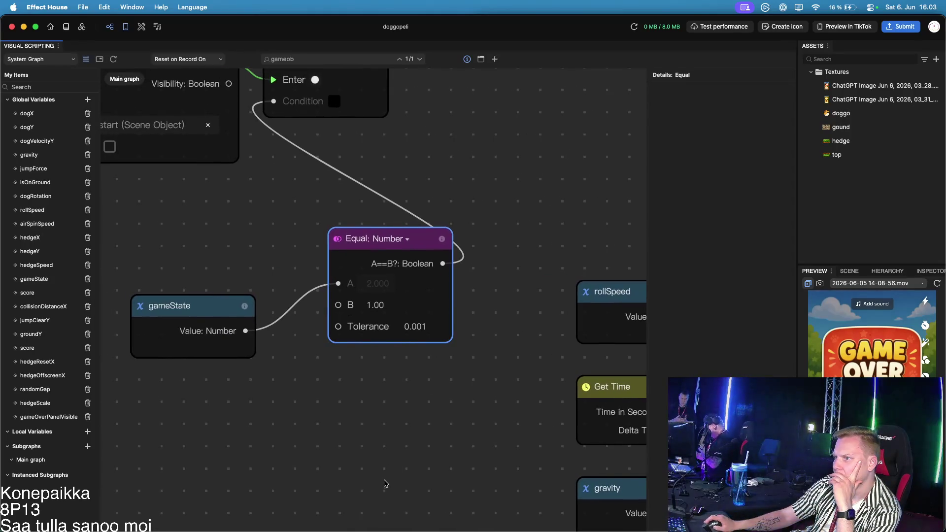
pyautogui.moveTo(425, 410); pyautogui.dragTo(350, 529)
pyautogui.scroll(4, 456, 243)
pyautogui.moveTo(321, 302)
pyautogui.mouseDown()
pyautogui.moveTo(389, 303)
pyautogui.moveTo(460, 276)
pyautogui.moveTo(477, 244)
pyautogui.mouseUp()
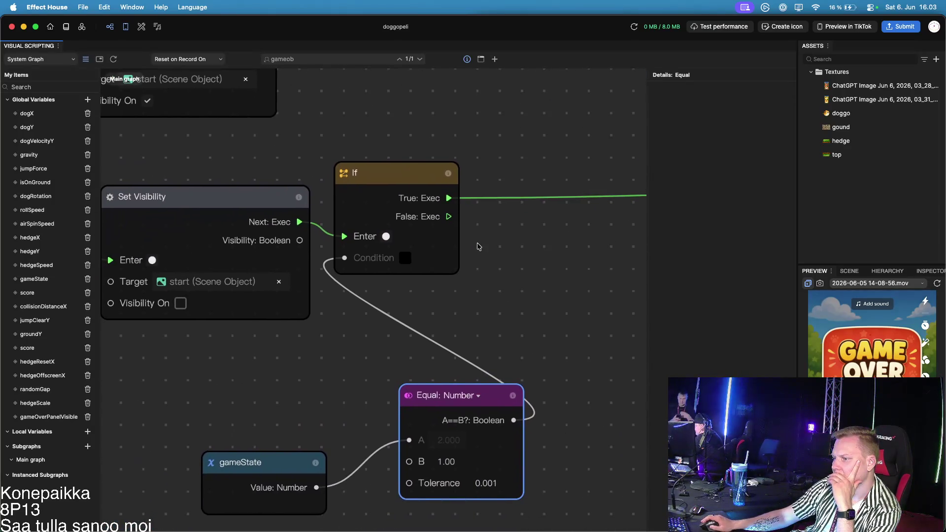
pyautogui.moveTo(511, 289)
pyautogui.mouseDown()
pyautogui.moveTo(467, 311)
pyautogui.moveTo(233, 370)
pyautogui.mouseUp()
pyautogui.moveTo(455, 339); pyautogui.dragTo(255, 359)
pyautogui.scroll(-4, 379, 349)
pyautogui.moveTo(419, 336); pyautogui.dragTo(188, 339)
pyautogui.scroll(3, 368, 304)
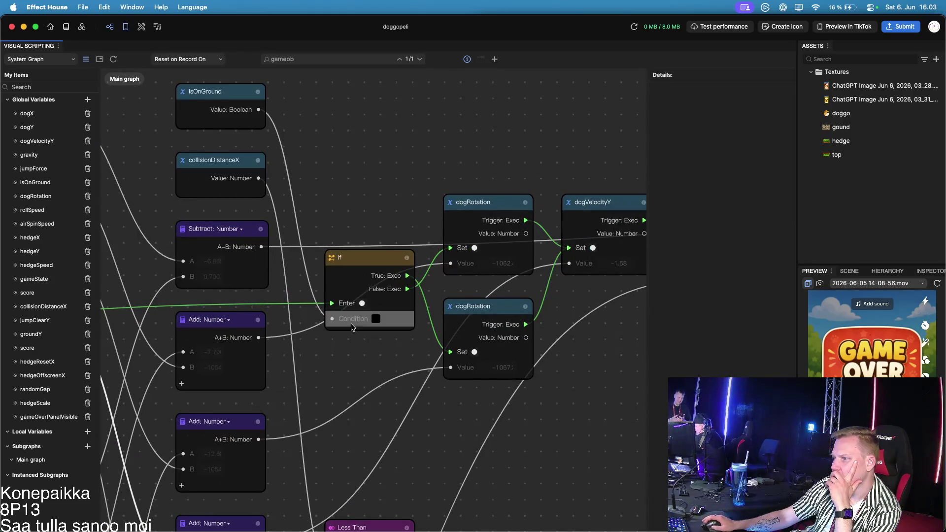
pyautogui.moveTo(233, 98)
pyautogui.mouseDown()
pyautogui.moveTo(282, 366)
pyautogui.moveTo(313, 408)
pyautogui.moveTo(278, 378)
pyautogui.mouseUp()
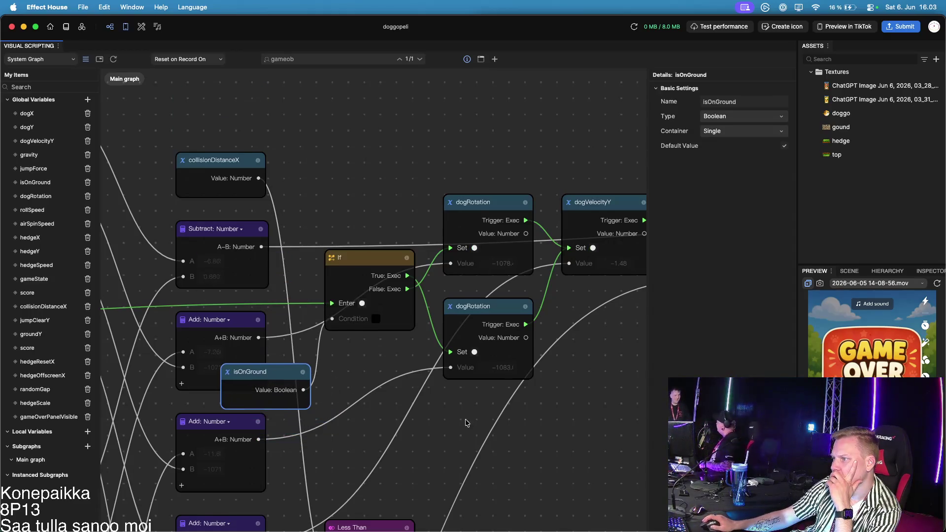
pyautogui.hscroll(-10, 466, 422)
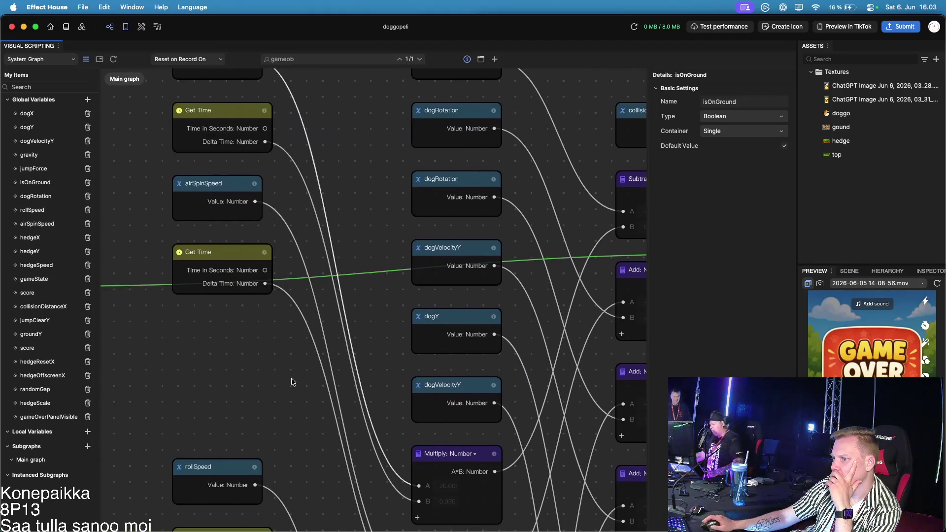
pyautogui.hscroll(-15, 309, 383)
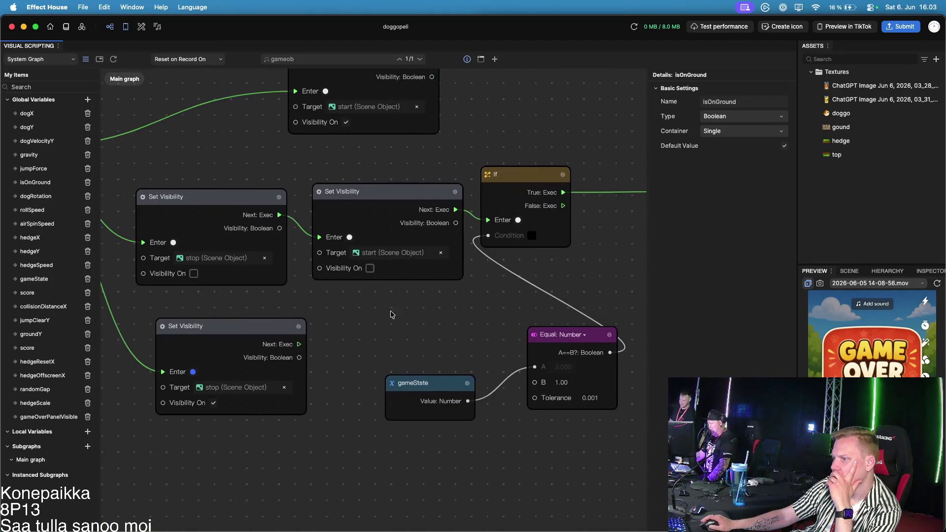
pyautogui.scroll(-3, 365, 331)
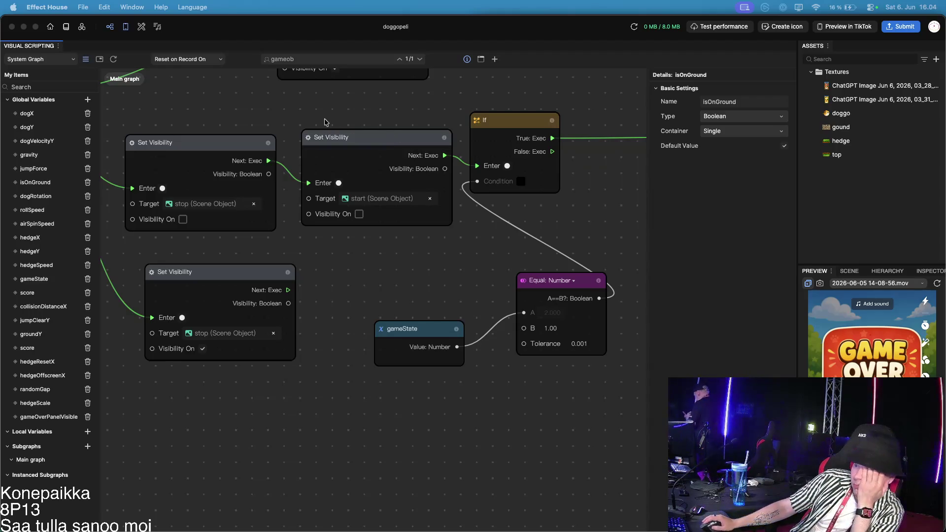
pyautogui.scroll(-3, 443, 293)
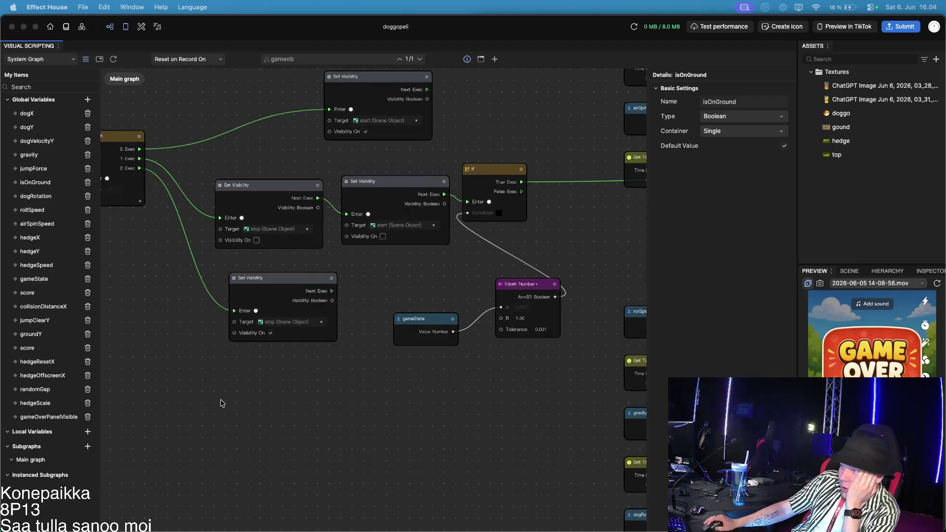
pyautogui.moveTo(223, 401); pyautogui.dragTo(435, 398)
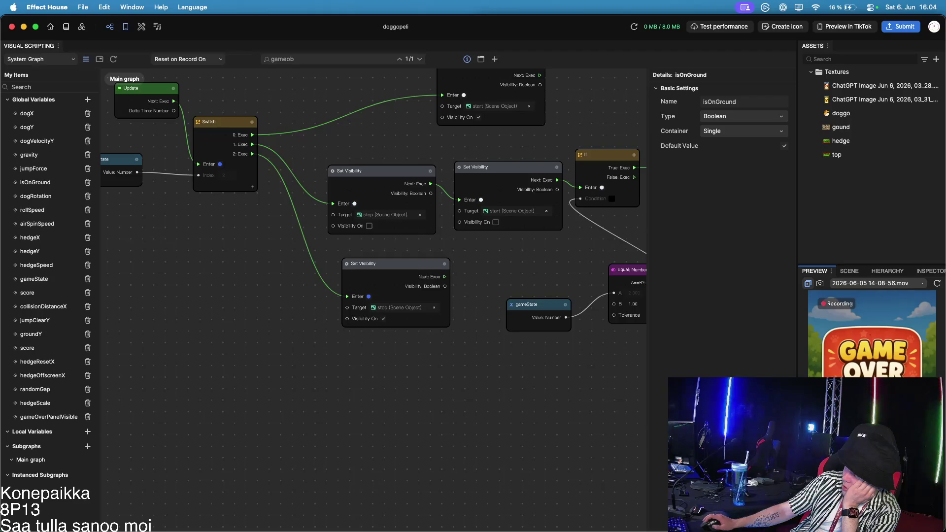
pyautogui.click(335, 329)
pyautogui.scroll(-5, 276, 340)
pyautogui.scroll(5, 376, 296)
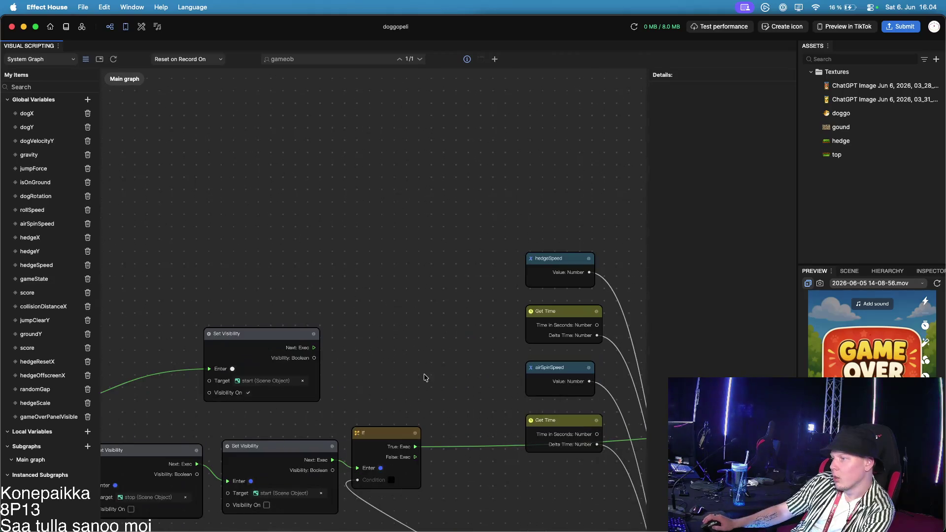
pyautogui.hscroll(5, 345, 384)
pyautogui.scroll(-3, 345, 384)
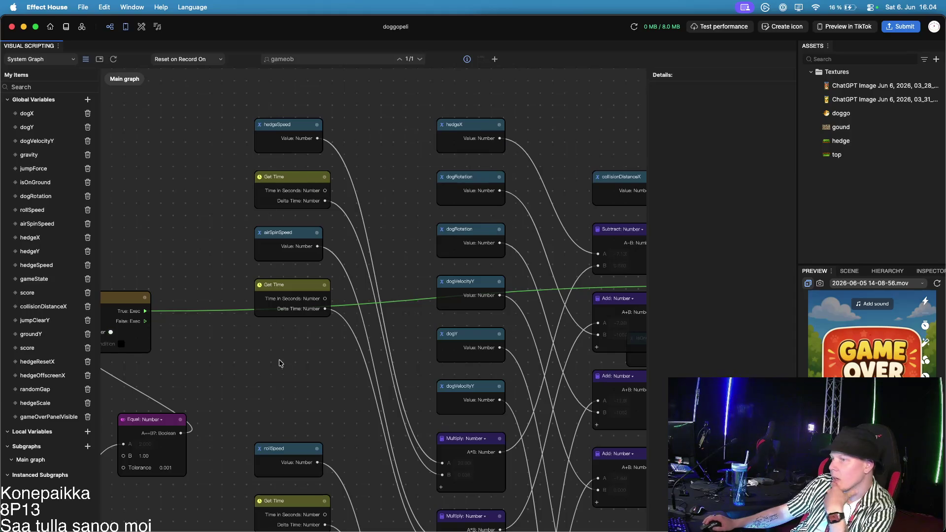
pyautogui.moveTo(270, 368); pyautogui.dragTo(503, 373)
pyautogui.hscroll(-8, 502, 373)
pyautogui.scroll(-1, 503, 373)
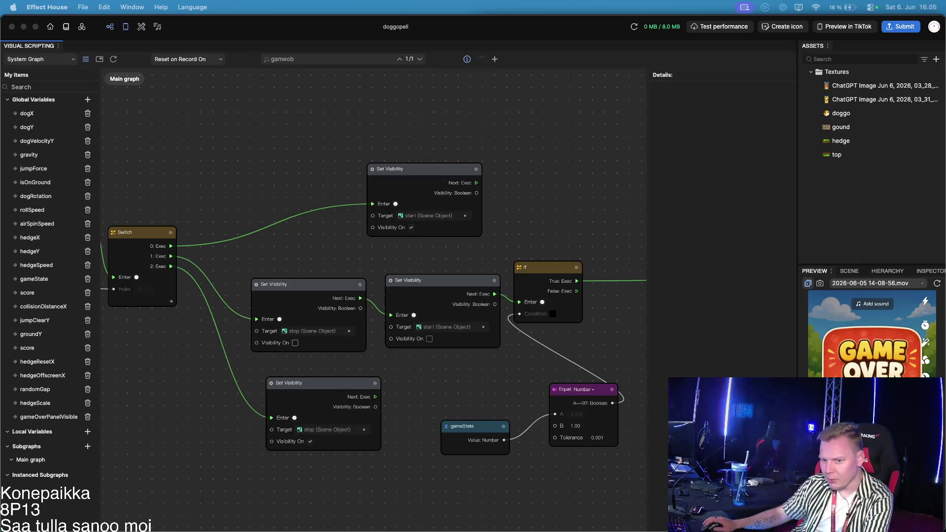
# Add a Data Convert node by searching 'convert' in the node search
pyautogui.click(495, 58)
pyautogui.write('to string')
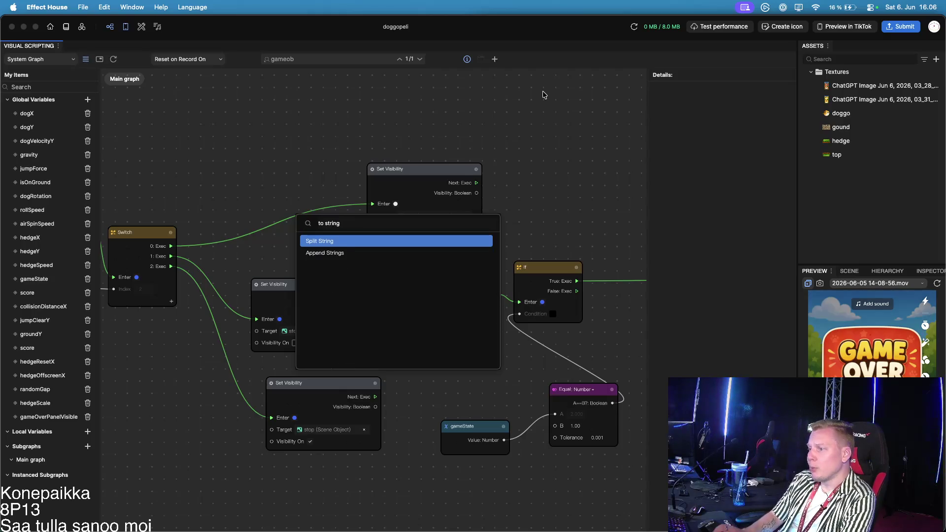
pyautogui.press('Down')
pyautogui.press('BackSpace')
pyautogui.press('BackSpace')
pyautogui.press('BackSpace')
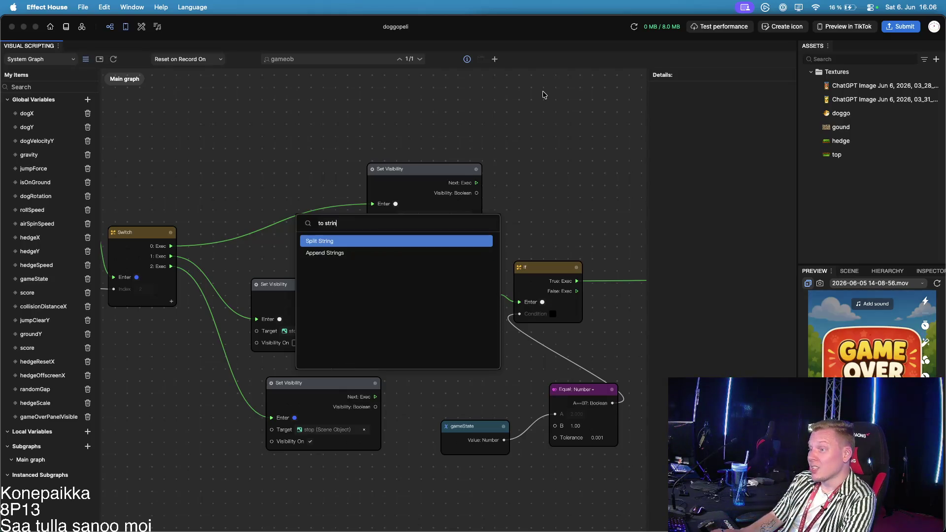
pyautogui.write('convertt')
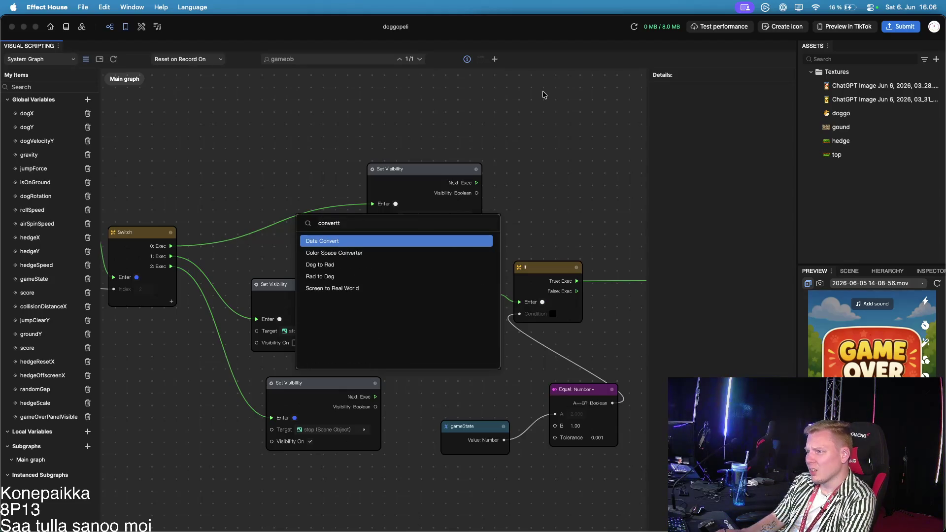
pyautogui.press('Return')
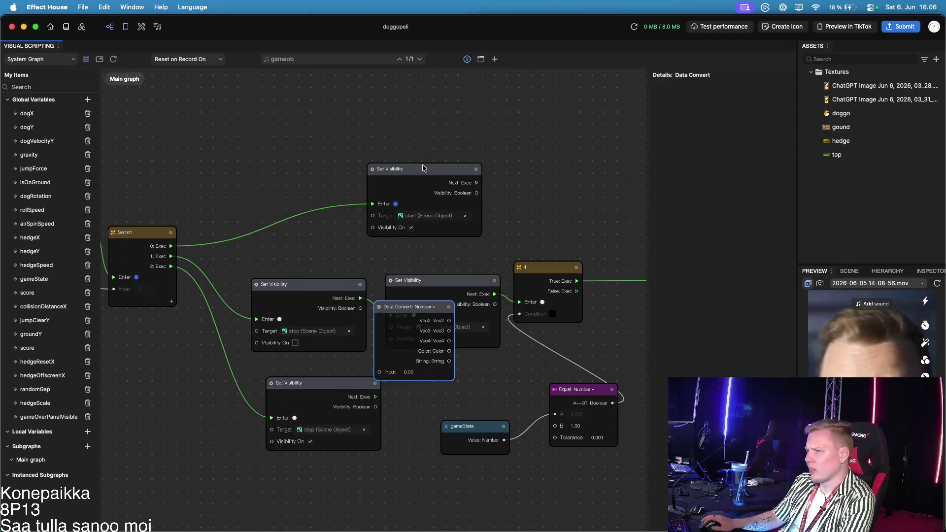
# Position the Data Convert node above the top Set Visibility node
pyautogui.moveTo(414, 313); pyautogui.dragTo(538, 133)
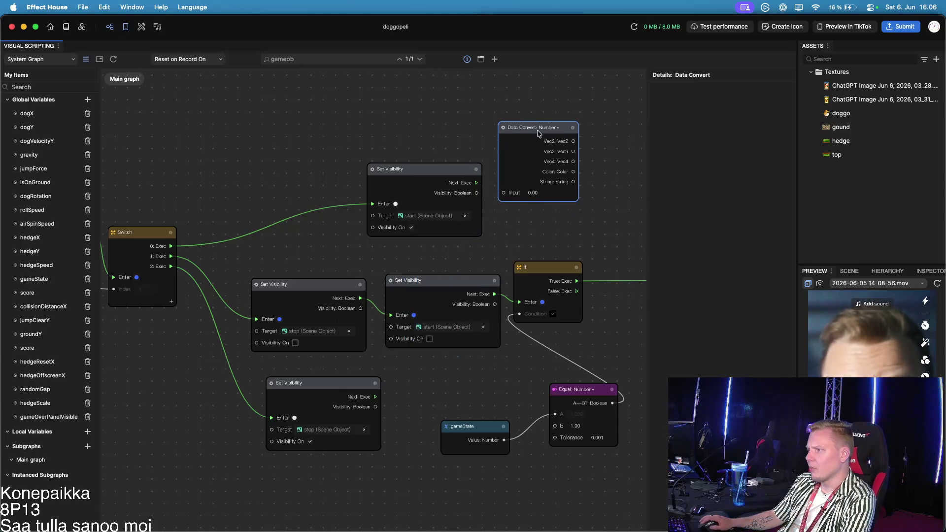
pyautogui.click(549, 128)
pyautogui.scroll(-2, 444, 143)
pyautogui.click(416, 118)
pyautogui.click(371, 117)
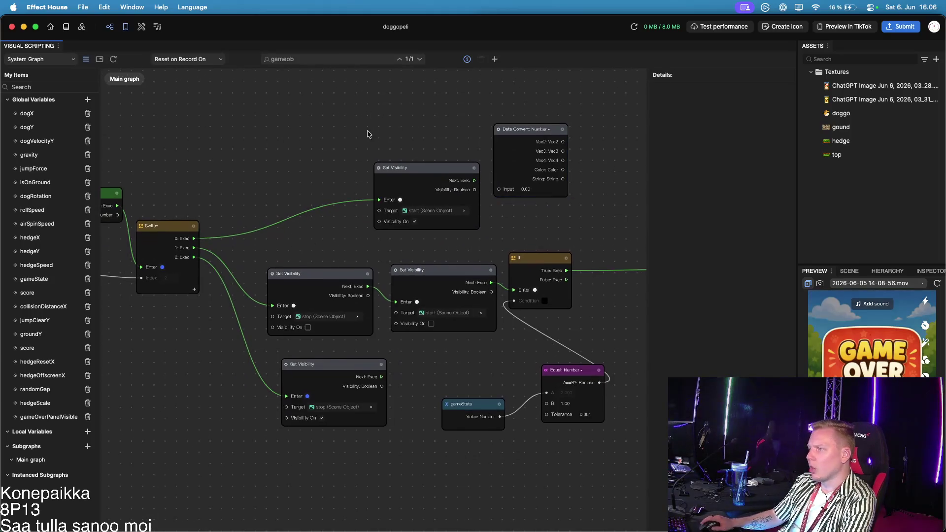
pyautogui.scroll(5, 493, 197)
pyautogui.moveTo(582, 216); pyautogui.dragTo(457, 121)
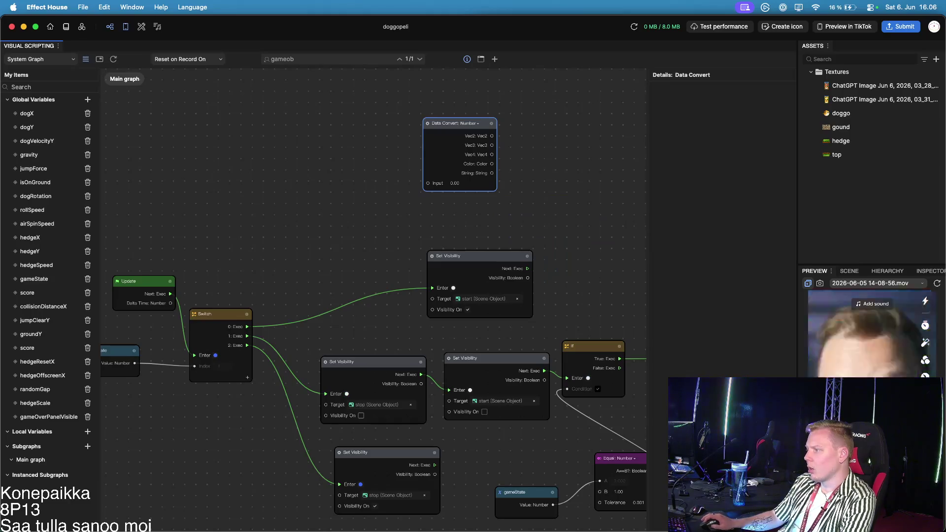
pyautogui.scroll(3, 410, 134)
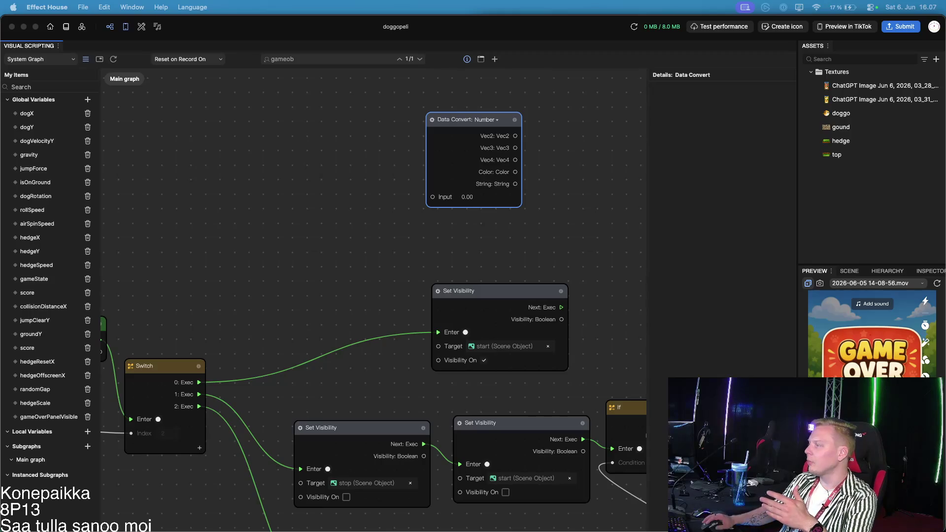
# Dock Scene and Preview together, move Hierarchy and Inspector beside Assets, and start recording
pyautogui.moveTo(849, 270); pyautogui.dragTo(850, 55)
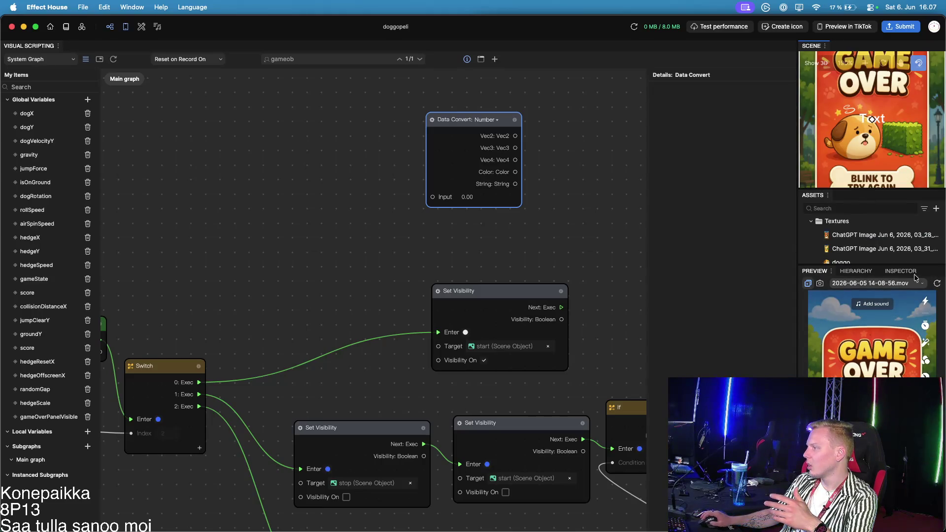
pyautogui.moveTo(815, 271); pyautogui.dragTo(860, 69)
pyautogui.moveTo(819, 271)
pyautogui.mouseDown()
pyautogui.moveTo(883, 120)
pyautogui.moveTo(857, 197)
pyautogui.mouseUp()
pyautogui.moveTo(822, 272)
pyautogui.mouseDown()
pyautogui.moveTo(890, 196)
pyautogui.moveTo(859, 246)
pyautogui.moveTo(859, 384)
pyautogui.mouseUp()
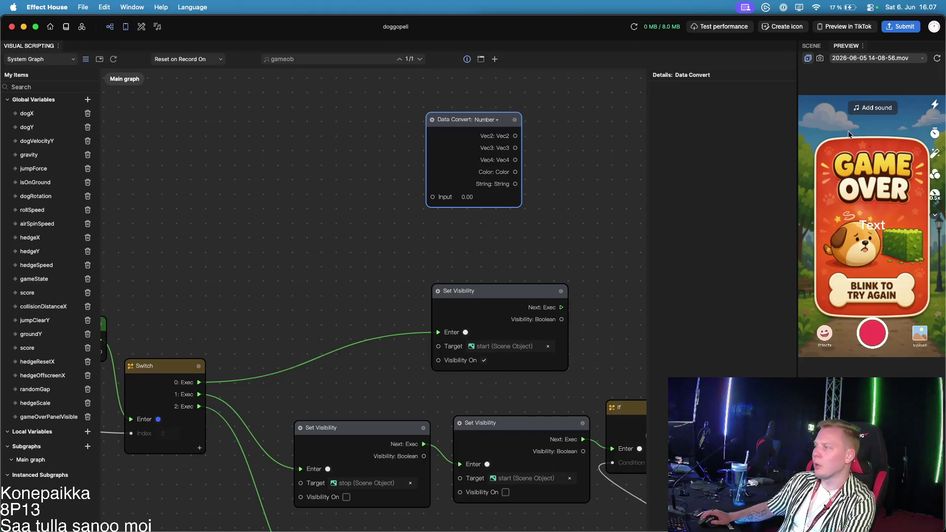
pyautogui.click(883, 338)
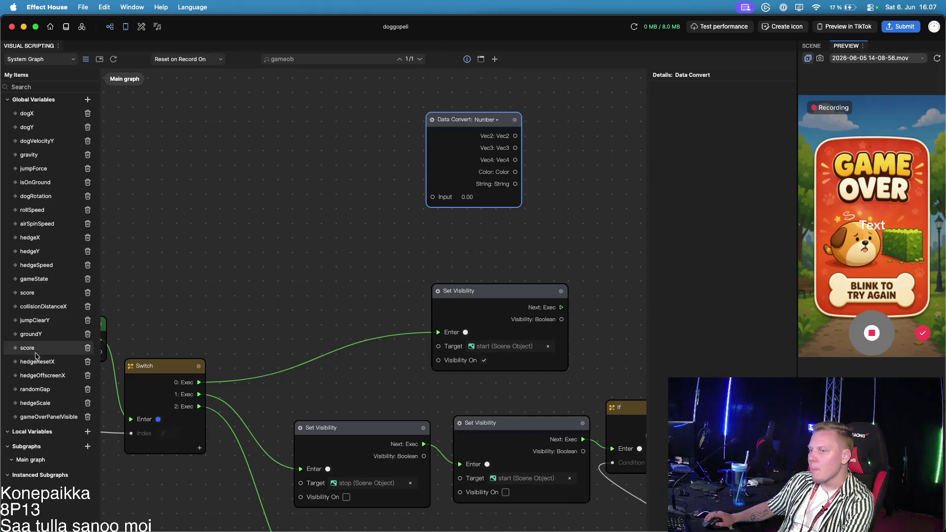
# Add a Get Variable node for the score variable
pyautogui.click(20, 354)
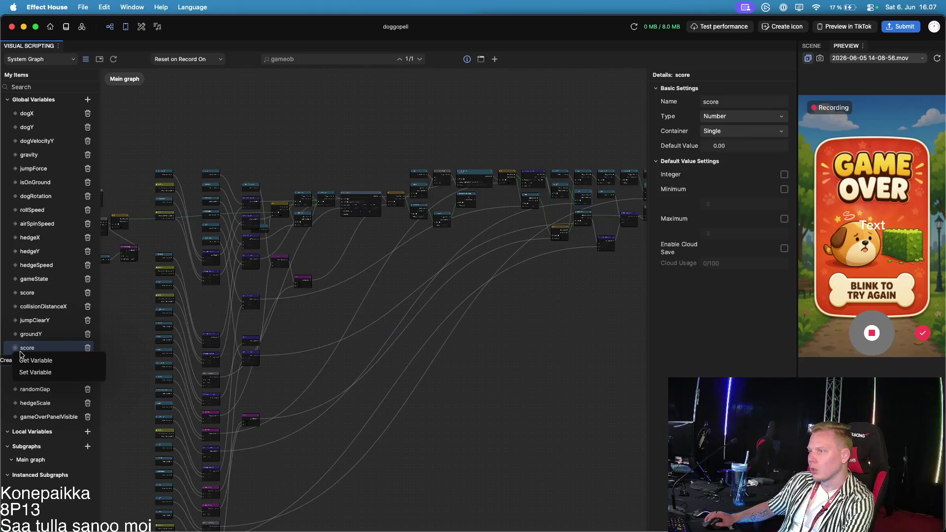
pyautogui.click(36, 360)
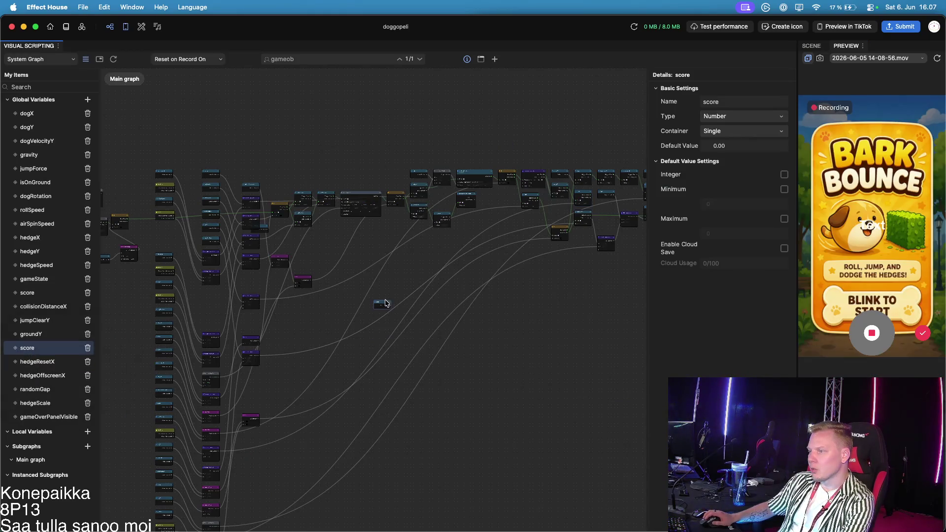
pyautogui.scroll(-5, 340, 271)
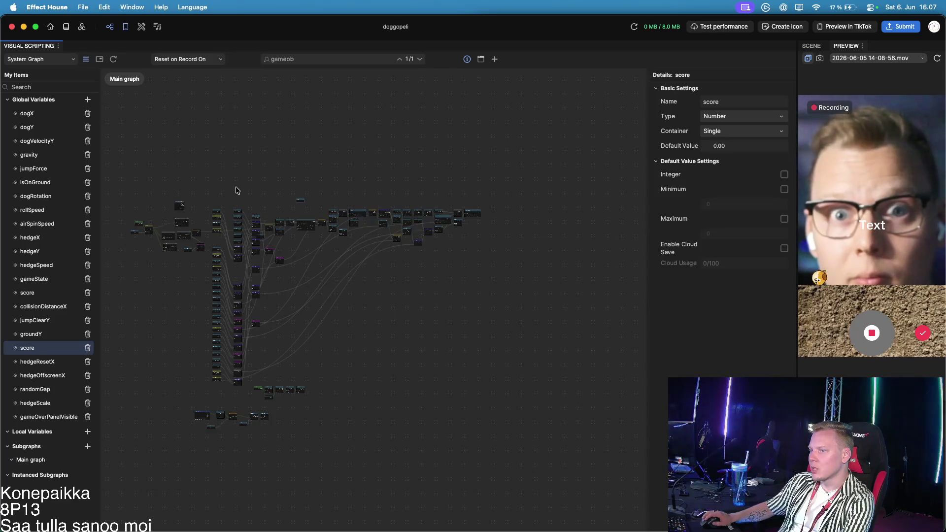
pyautogui.scroll(5, 321, 220)
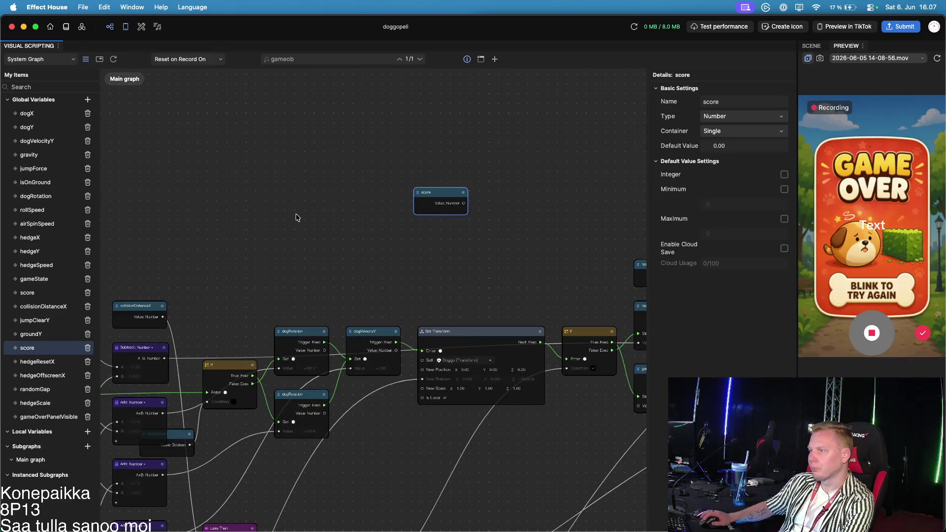
pyautogui.click(302, 213)
pyautogui.moveTo(419, 212); pyautogui.dragTo(295, 212)
# Place the score node beside Data Convert and wire its Value into Data Convert's Input
pyautogui.hscroll(-10, 374, 394)
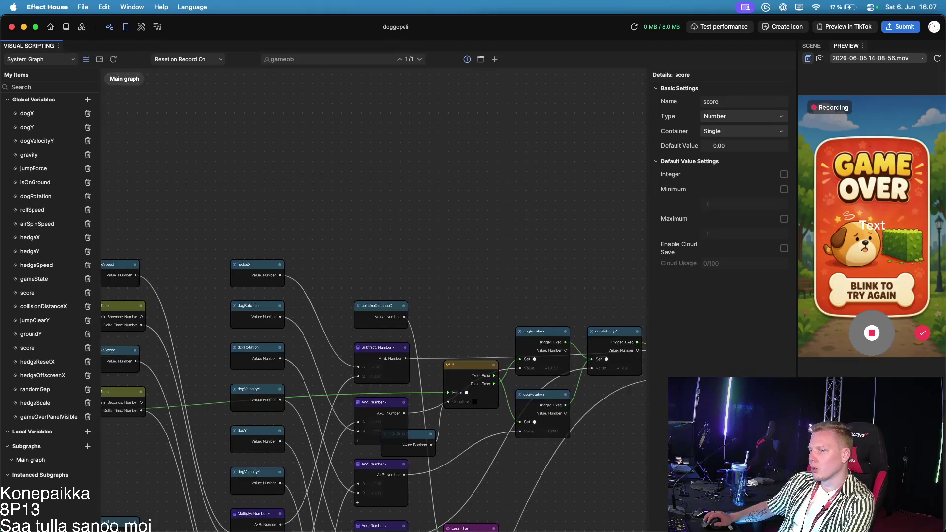
pyautogui.hscroll(-10, 375, 394)
pyautogui.moveTo(188, 298); pyautogui.dragTo(296, 249)
pyautogui.hscroll(-5, 375, 395)
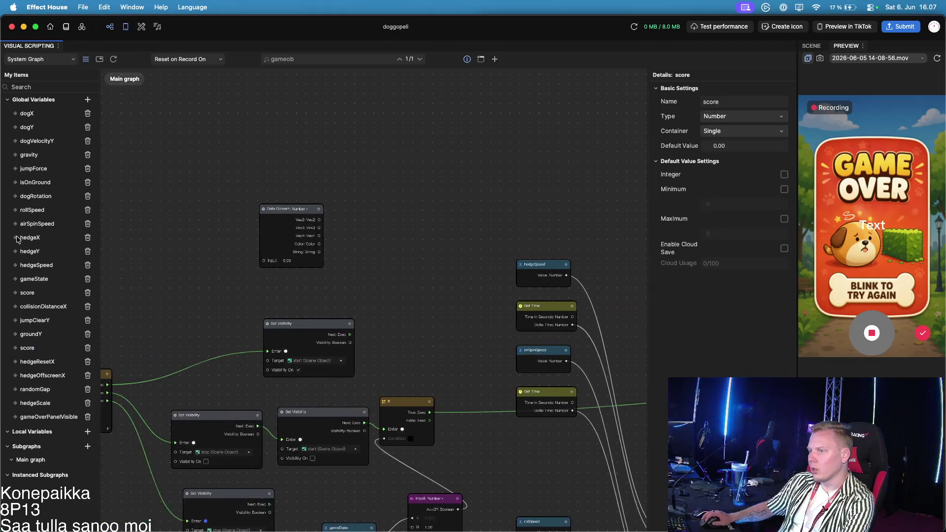
pyautogui.scroll(5, 293, 247)
pyautogui.moveTo(296, 242); pyautogui.dragTo(361, 278)
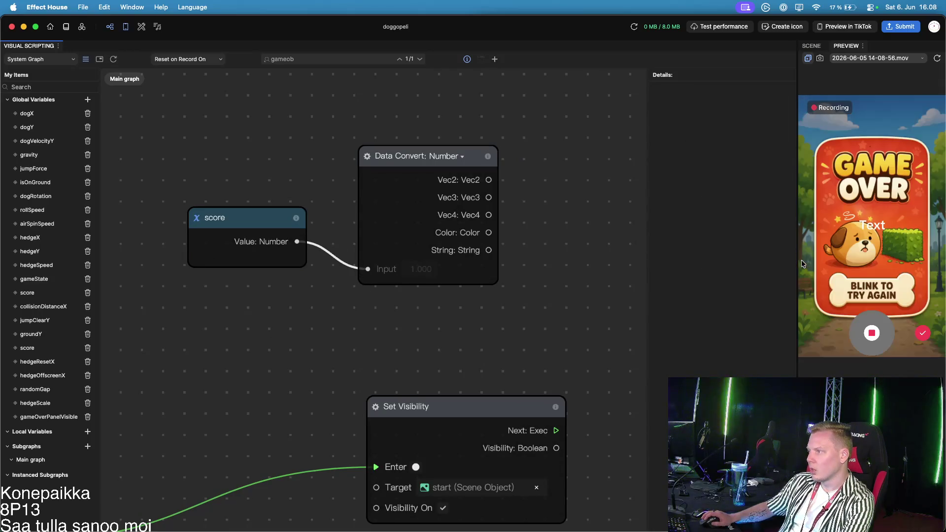
pyautogui.hscroll(4, 459, 190)
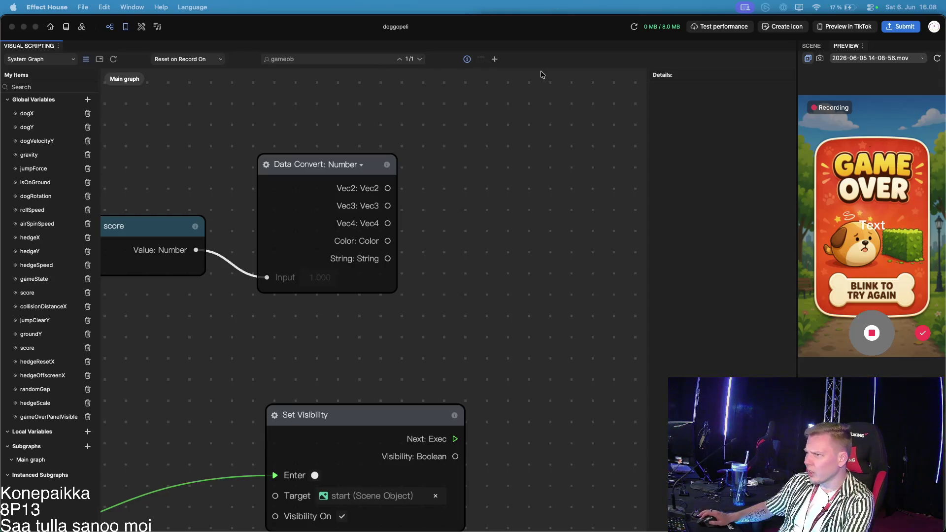
pyautogui.click(488, 58)
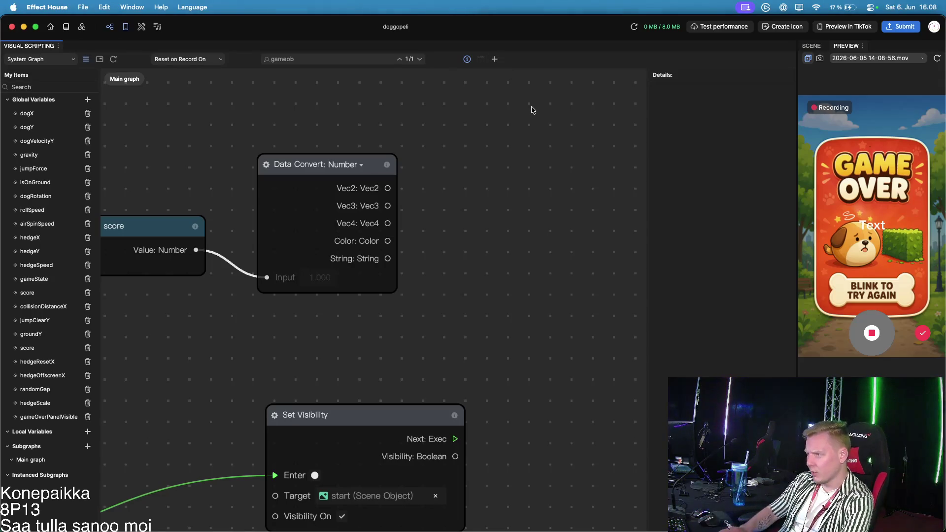
# Add an Append Strings node beside Data Convert and wire its String output into String 1
pyautogui.click(494, 58)
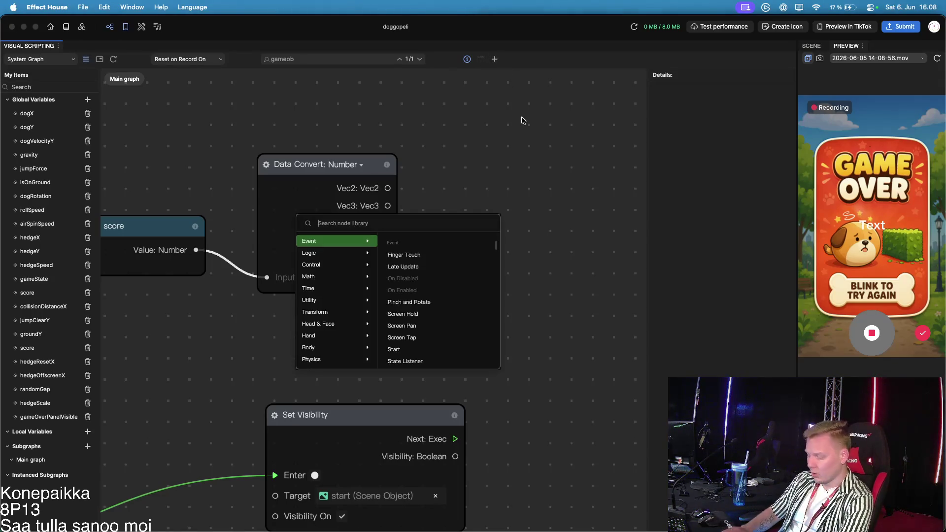
pyautogui.write('conv')
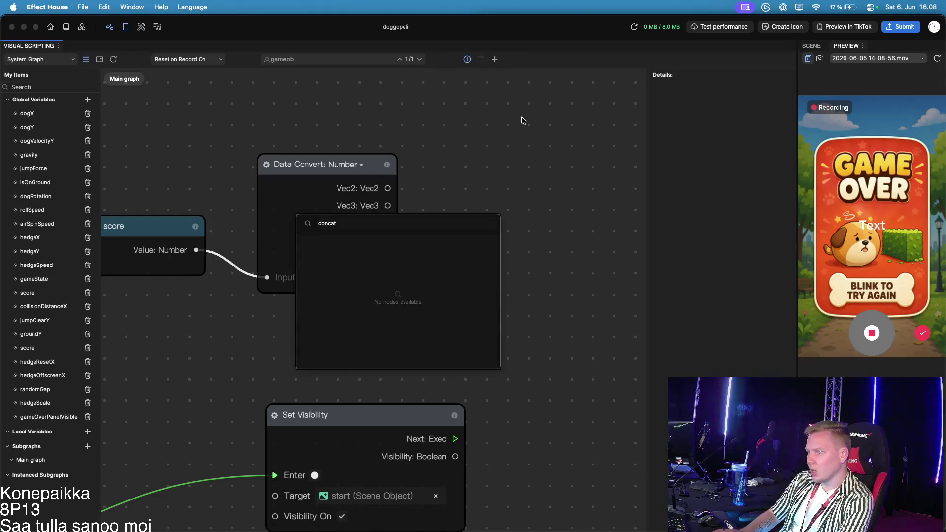
pyautogui.press('BackSpace')
pyautogui.press('BackSpace')
pyautogui.press('BackSpace')
pyautogui.write('append')
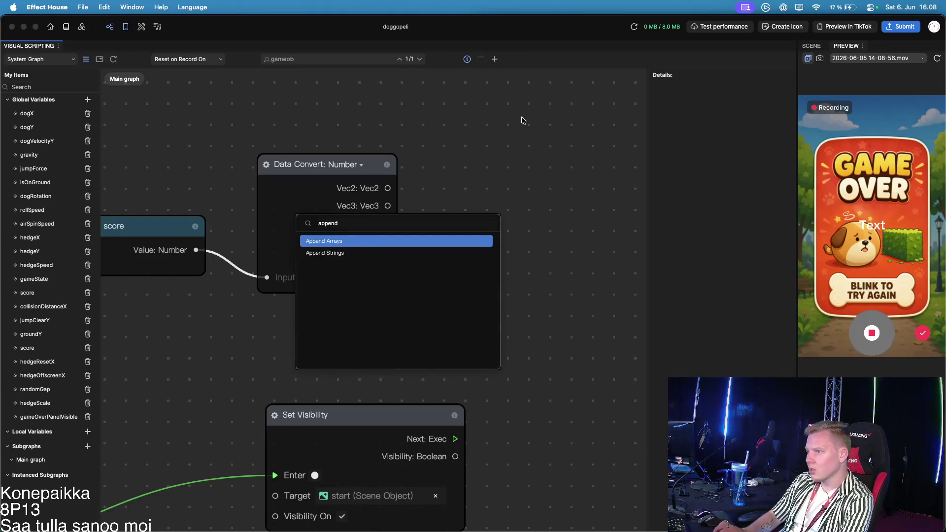
pyautogui.press('Return')
pyautogui.moveTo(509, 327)
pyautogui.mouseDown()
pyautogui.moveTo(557, 261)
pyautogui.moveTo(560, 227)
pyautogui.mouseUp()
pyautogui.moveTo(388, 258); pyautogui.dragTo(437, 275)
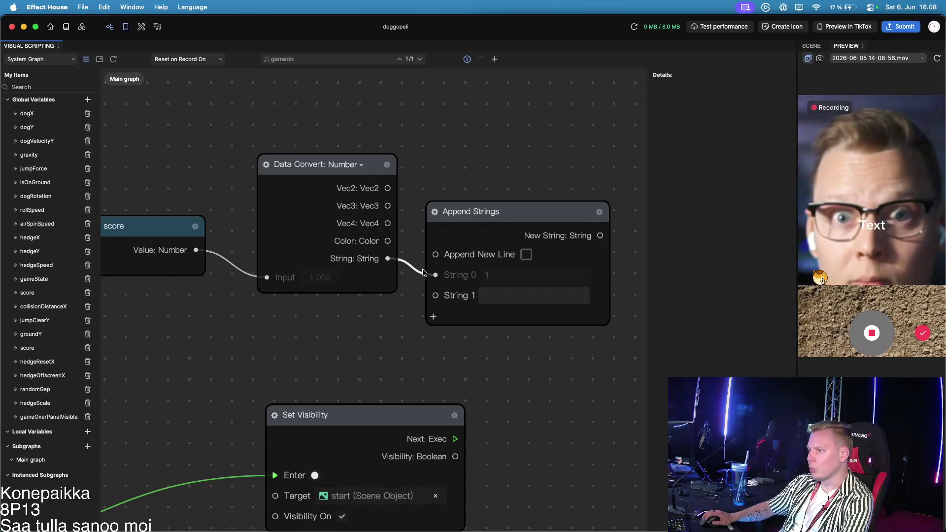
pyautogui.moveTo(426, 275)
pyautogui.mouseDown()
pyautogui.moveTo(436, 311)
pyautogui.moveTo(435, 295)
pyautogui.mouseUp()
pyautogui.click(513, 275)
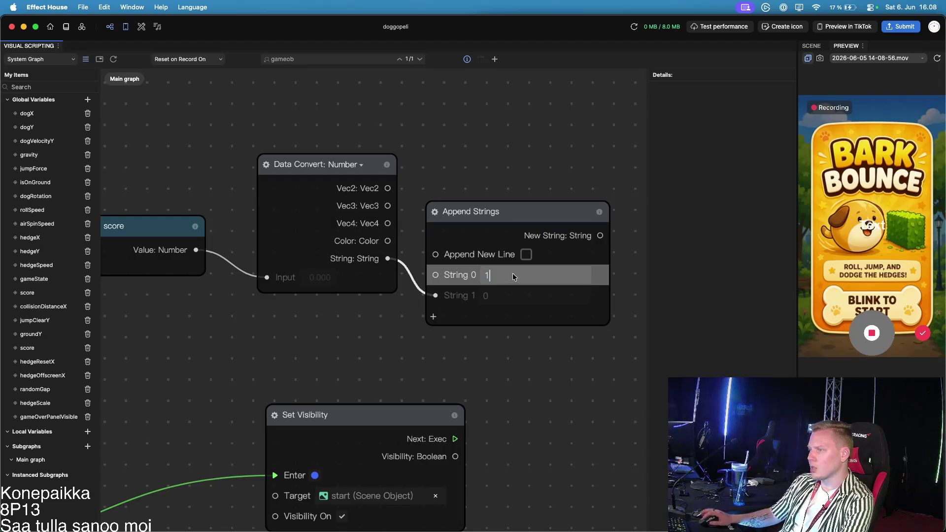
# Enter 'SCORE:' as the Append Strings node's String 0 value
pyautogui.write('SCORE:')
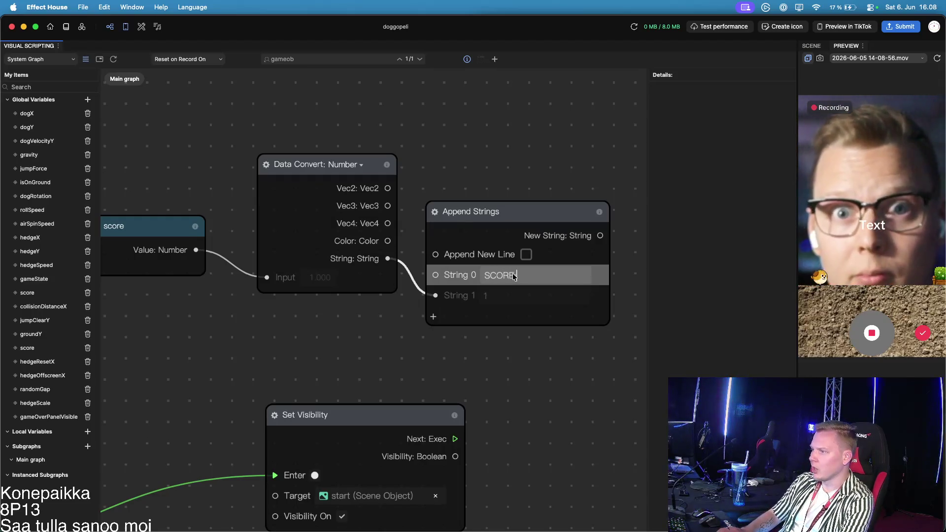
pyautogui.press('Return')
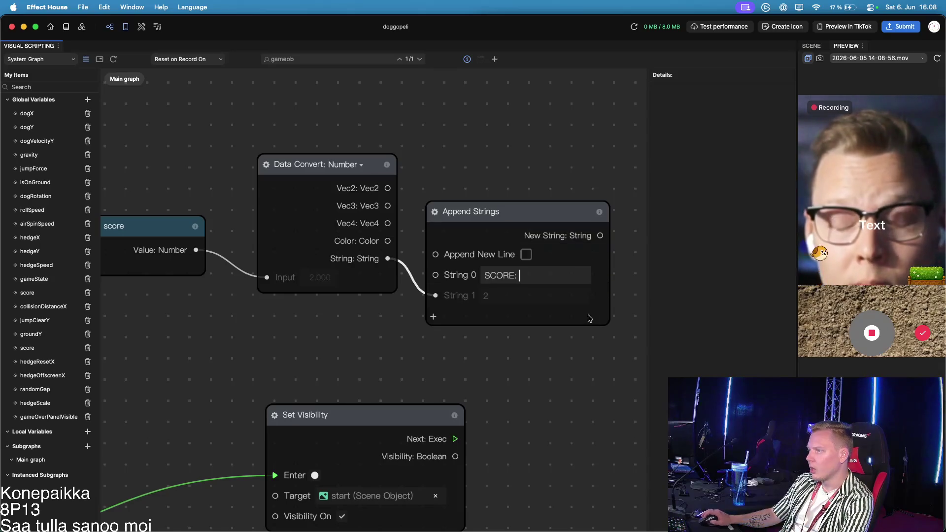
pyautogui.hscroll(6, 553, 387)
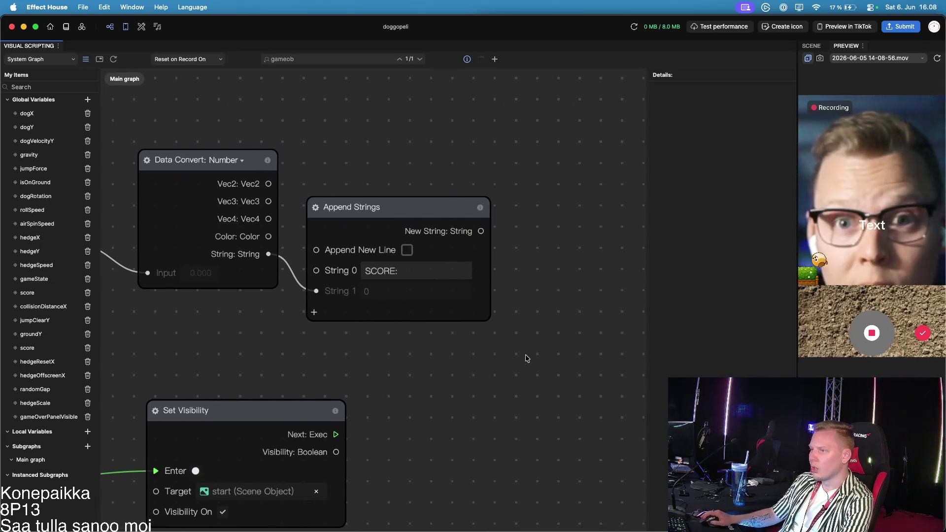
pyautogui.scroll(2, 434, 347)
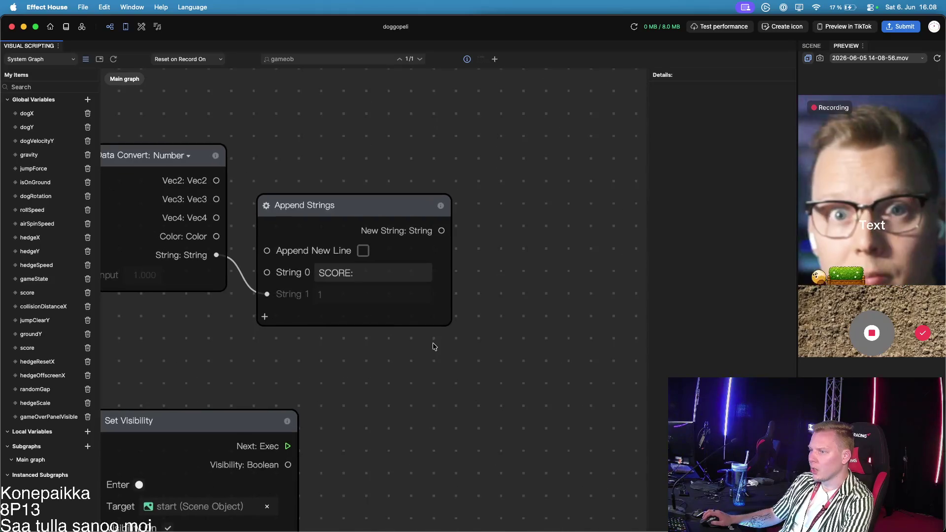
pyautogui.scroll(2, 467, 258)
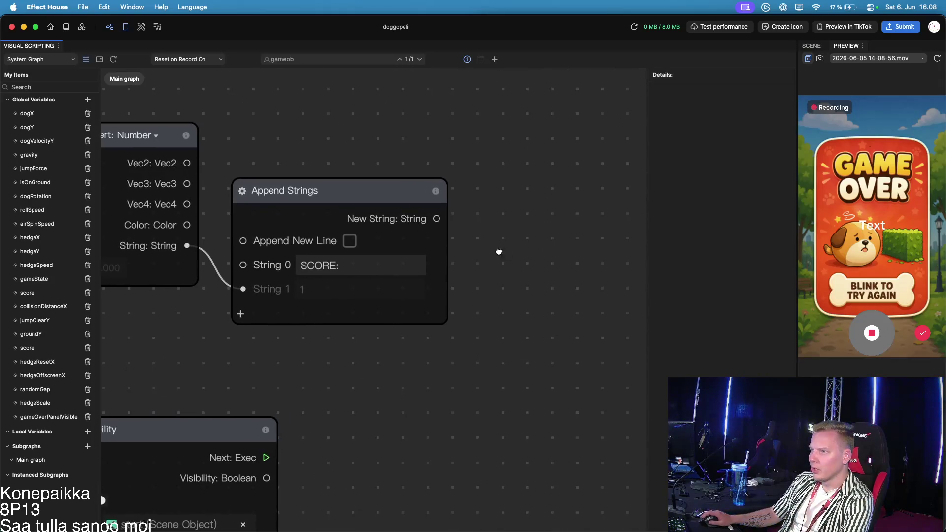
pyautogui.hscroll(4, 408, 281)
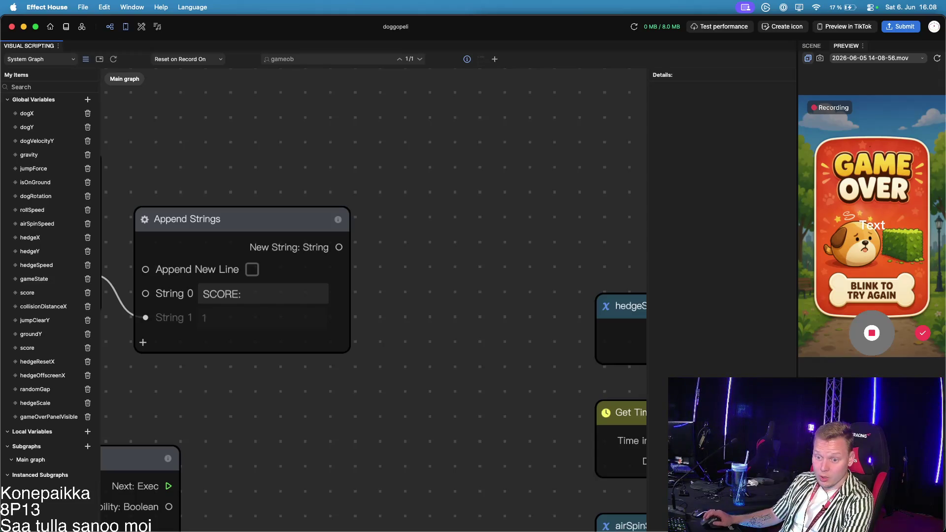
pyautogui.click(495, 59)
pyautogui.write('text')
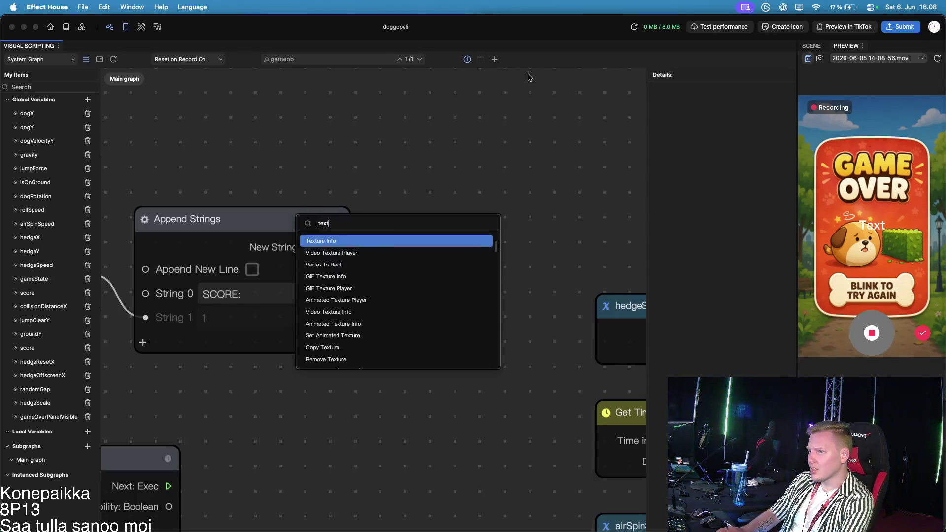
pyautogui.write(' compose')
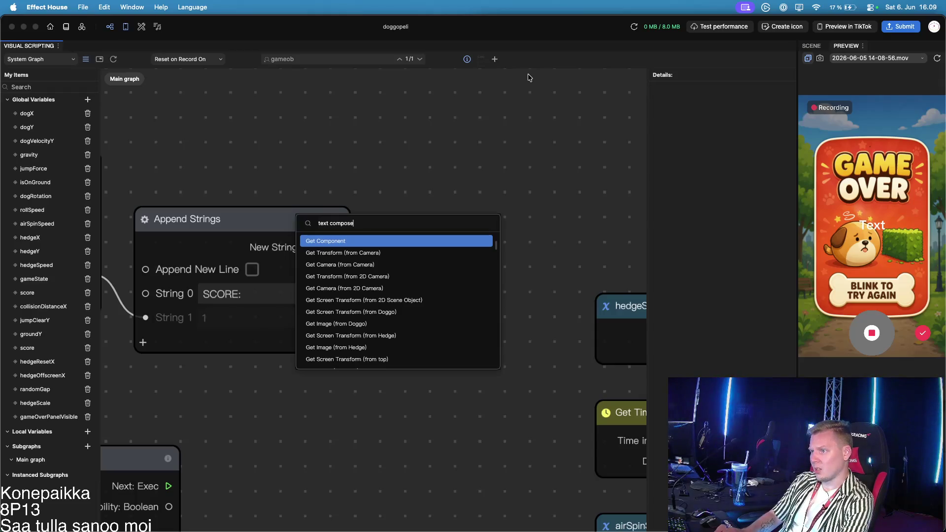
pyautogui.press('BackSpace')
pyautogui.press('BackSpace')
pyautogui.press('BackSpace')
pyautogui.write('set')
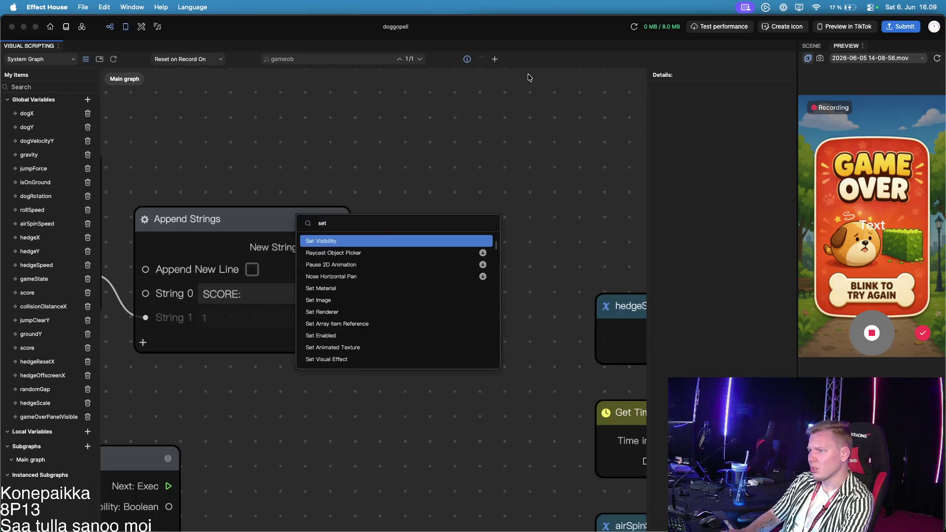
pyautogui.write(' comp')
pyautogui.press('Return')
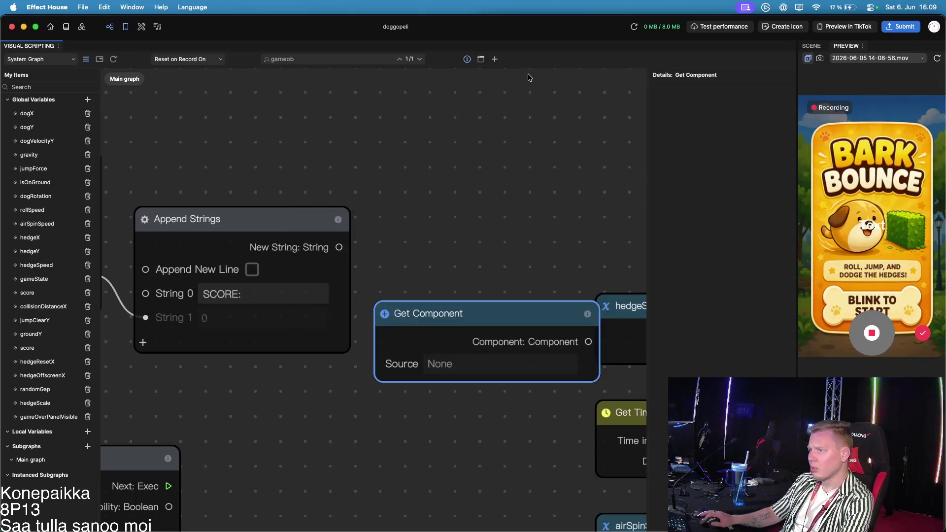
pyautogui.moveTo(505, 310)
pyautogui.mouseDown()
pyautogui.moveTo(509, 161)
pyautogui.moveTo(500, 175)
pyautogui.mouseUp()
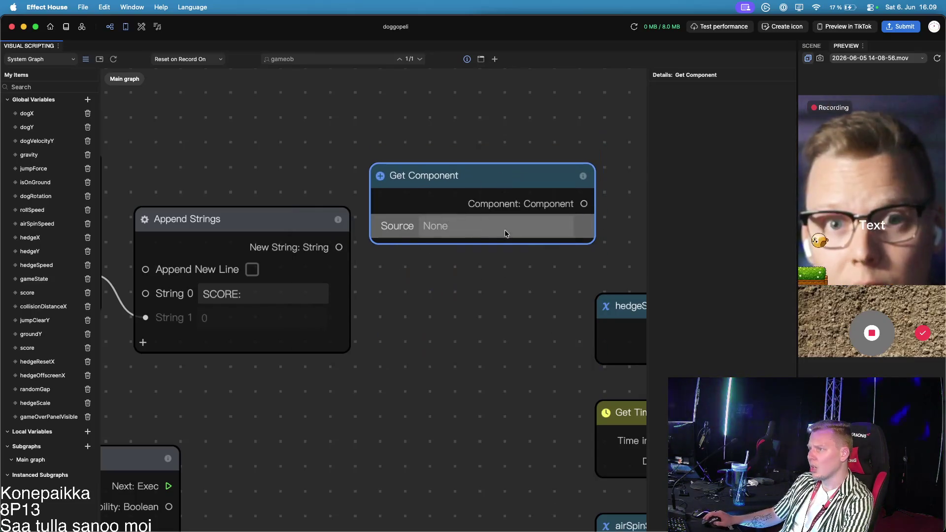
pyautogui.press('BackSpace')
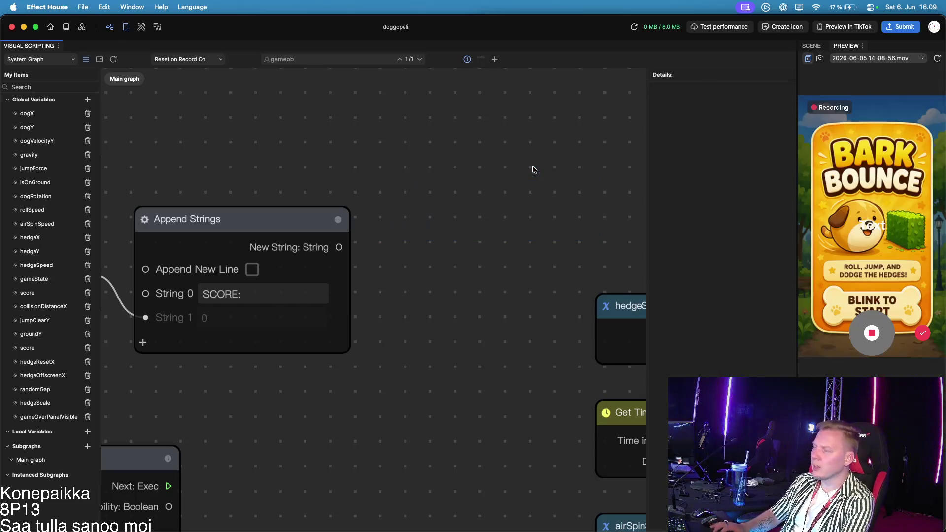
pyautogui.click(495, 59)
pyautogui.write('set compo')
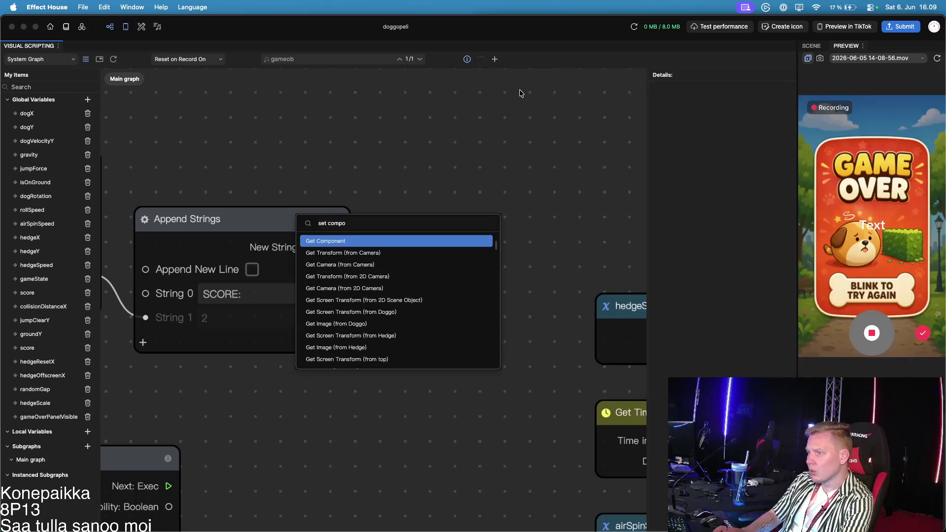
pyautogui.press('Down')
pyautogui.press('Down')
pyautogui.press('Down')
pyautogui.press('Down')
pyautogui.press('Down')
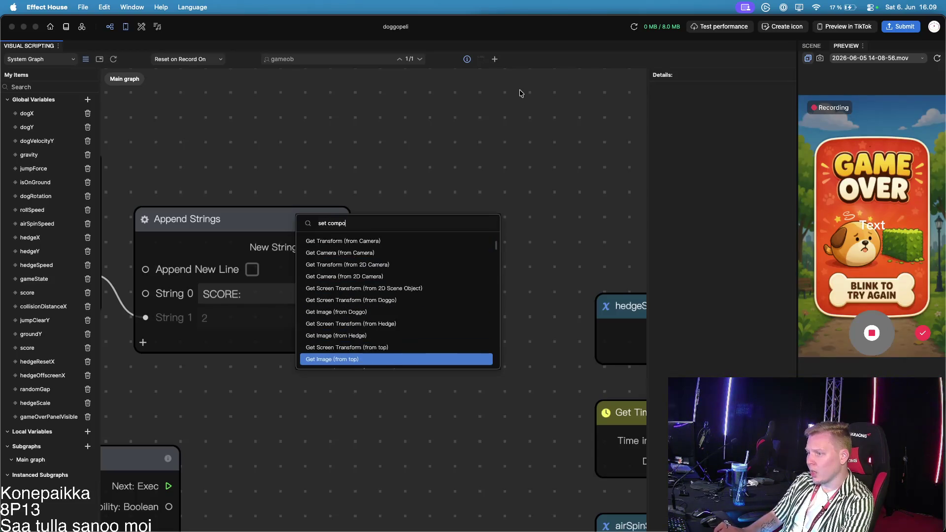
pyautogui.press('Down')
pyautogui.press('Down')
pyautogui.press('Down')
pyautogui.press('Up')
pyautogui.press('Up')
pyautogui.press('Up')
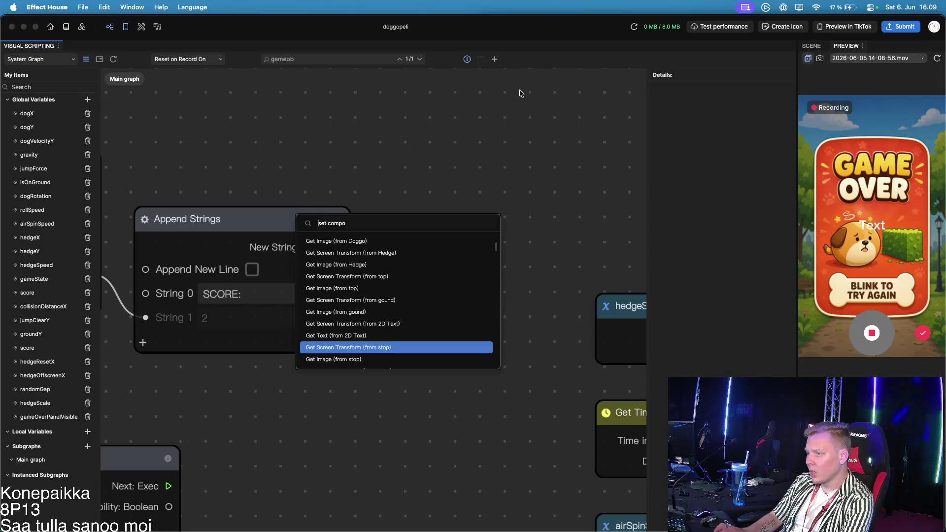
pyautogui.press('Down')
pyautogui.press('Down')
pyautogui.press('Down')
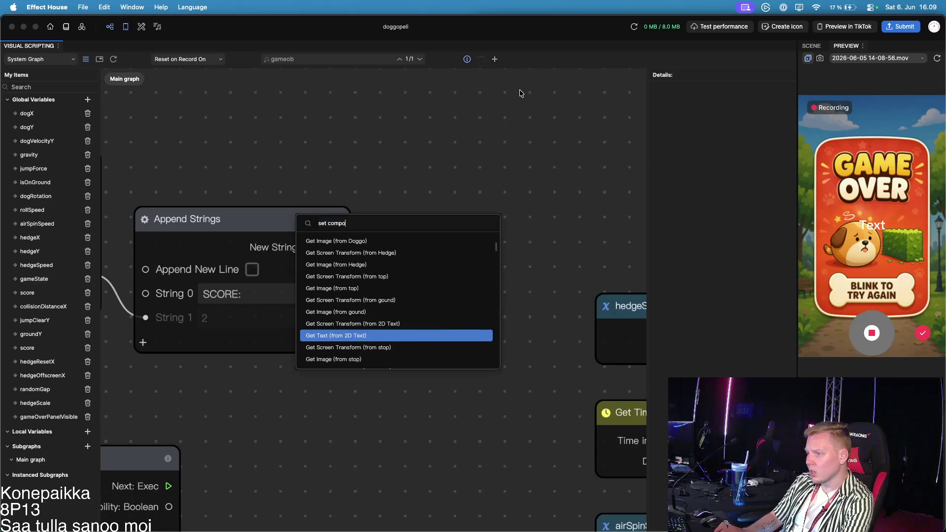
pyautogui.press('Down')
pyautogui.press('Down')
pyautogui.press('Down')
pyautogui.press('Down')
pyautogui.press('Down')
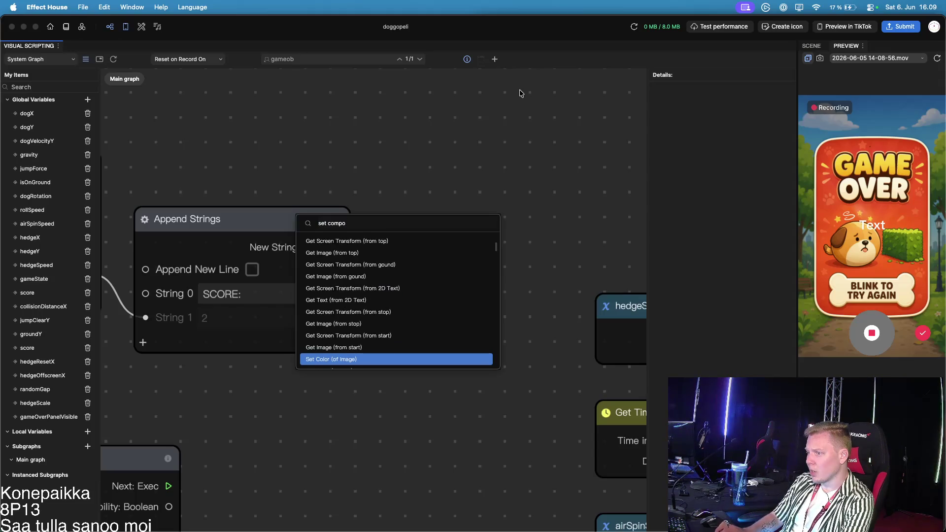
pyautogui.press('Down')
pyautogui.press('Down')
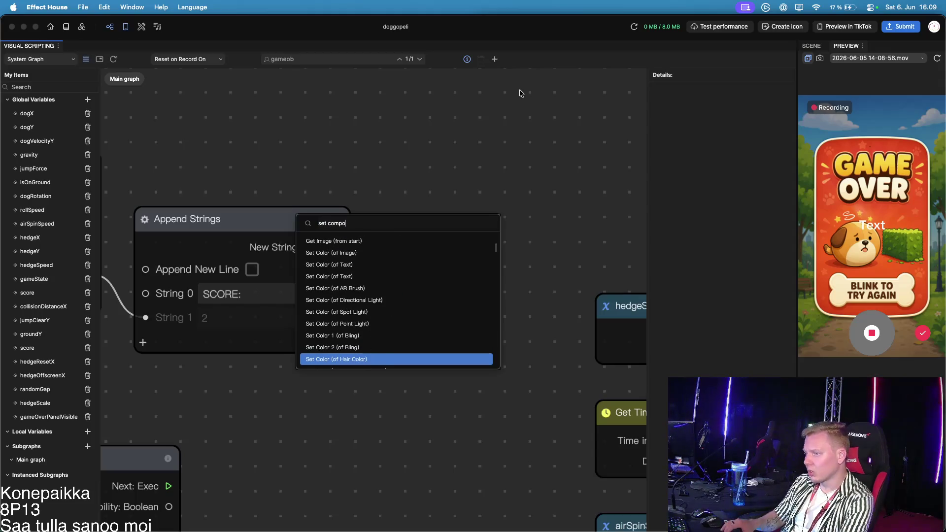
pyautogui.press('Down')
pyautogui.press('Down')
pyautogui.press('Down')
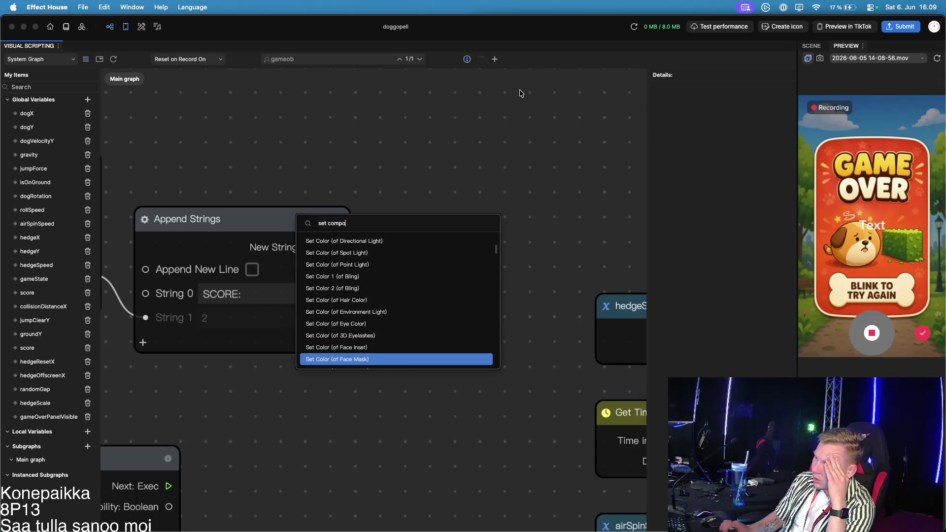
pyautogui.press('Down')
pyautogui.press('Down')
pyautogui.press('Down')
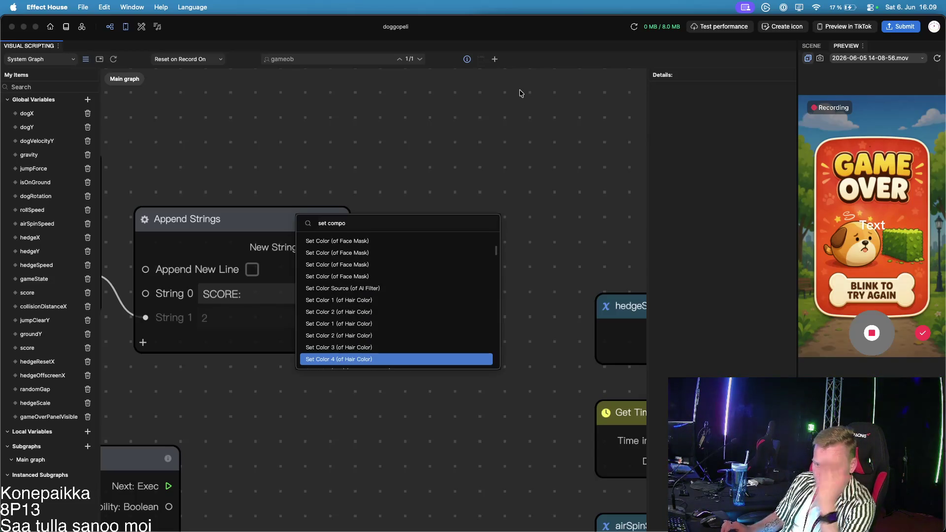
pyautogui.press('BackSpace')
pyautogui.press('BackSpace')
pyautogui.press('BackSpace')
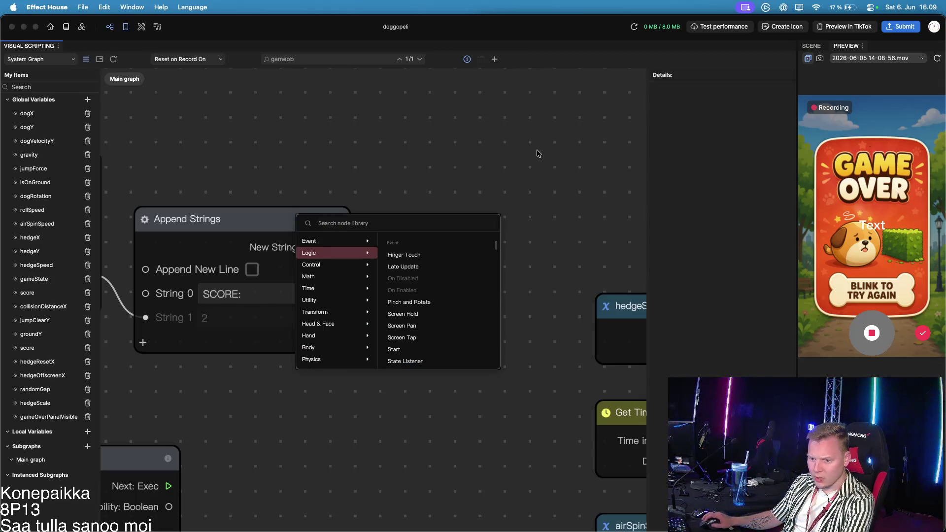
pyautogui.click(600, 228)
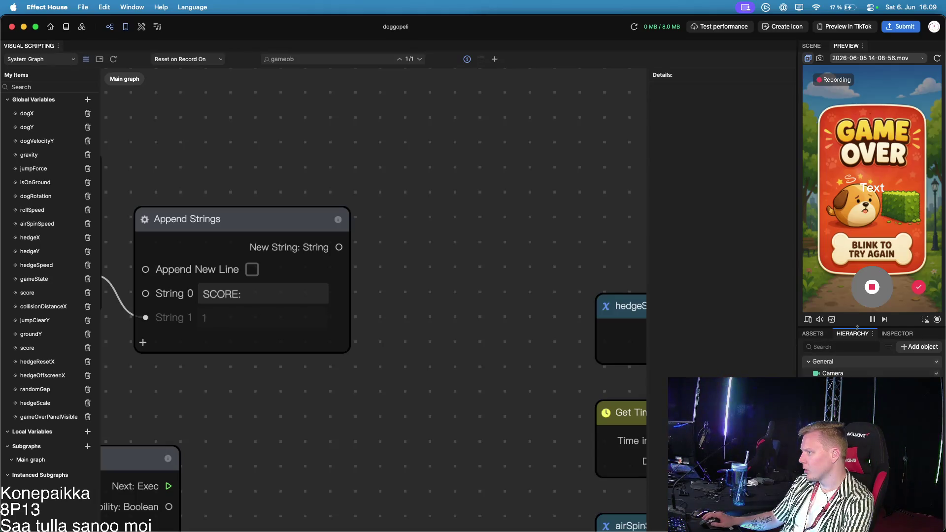
# Enlarge the Hierarchy to check the 2D Text object's options, then restore the full-size preview
pyautogui.moveTo(858, 326); pyautogui.dragTo(858, 250)
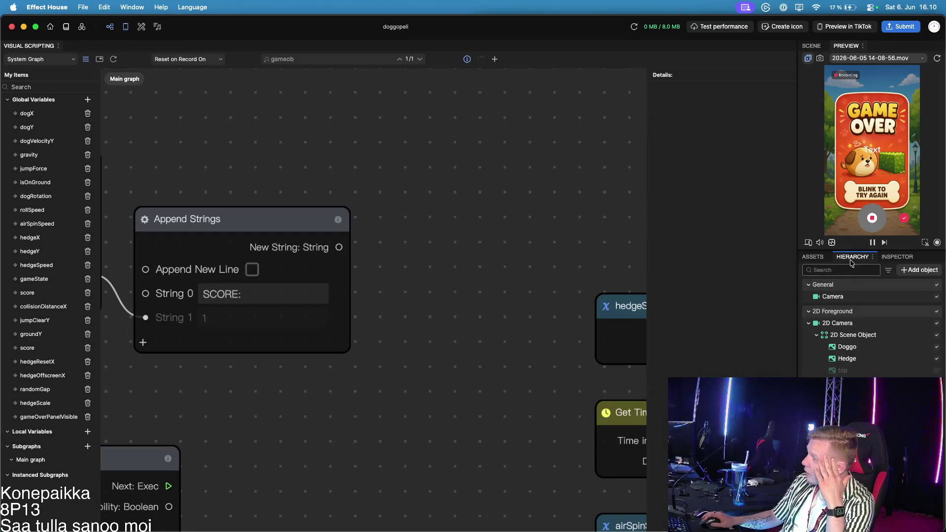
pyautogui.moveTo(853, 250); pyautogui.dragTo(852, 140)
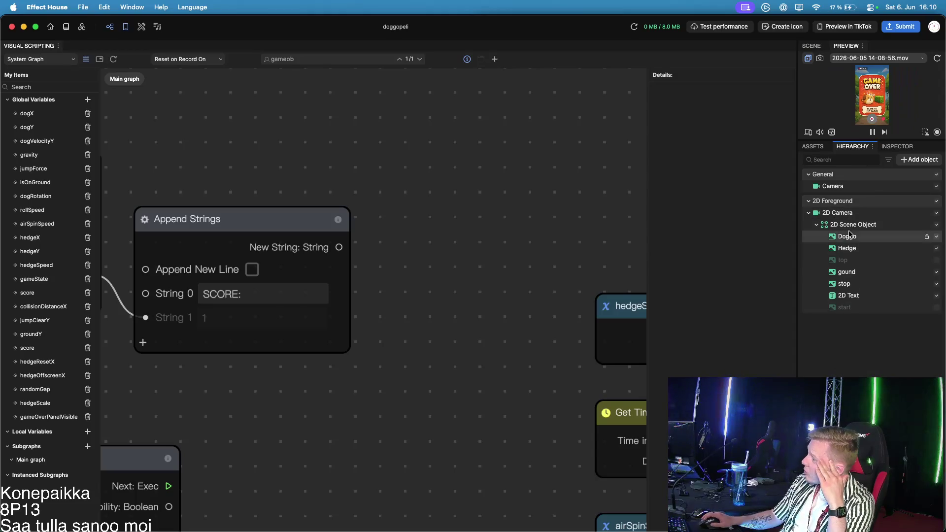
pyautogui.rightClick(859, 297)
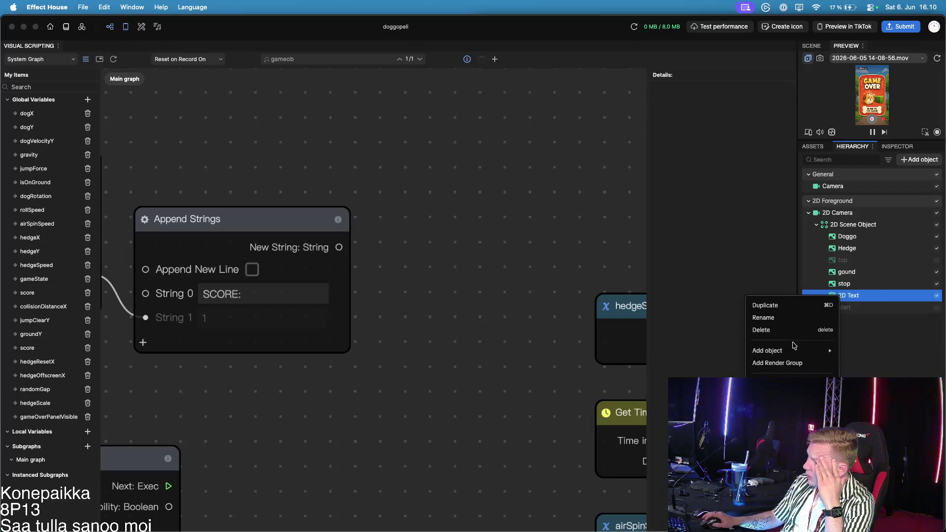
pyautogui.click(867, 326)
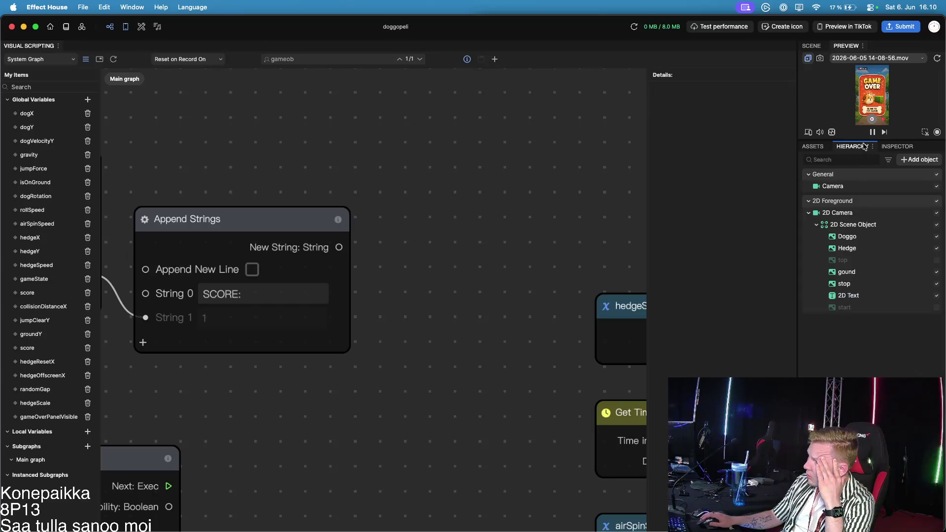
pyautogui.moveTo(864, 140); pyautogui.dragTo(863, 375)
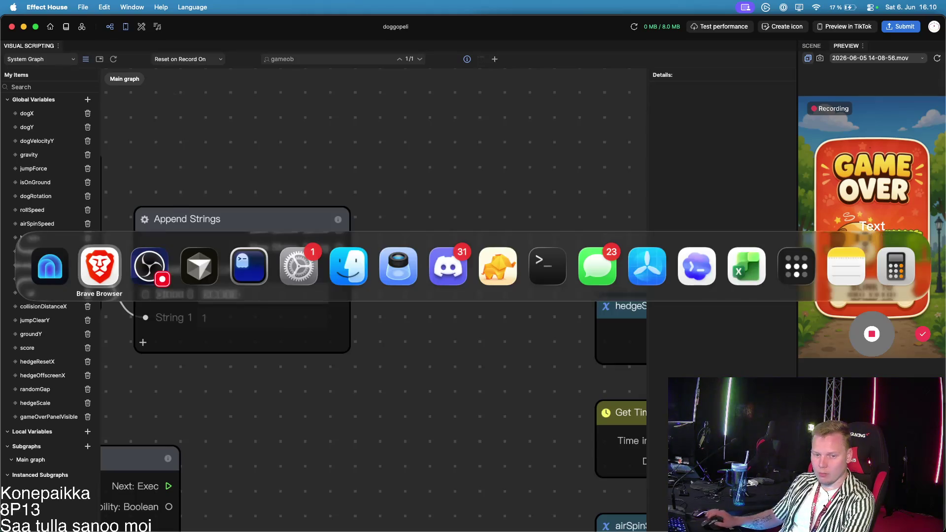
# Return to Effect House and switch to the Scene view of the Game Over layout
pyautogui.press('super+Tab')
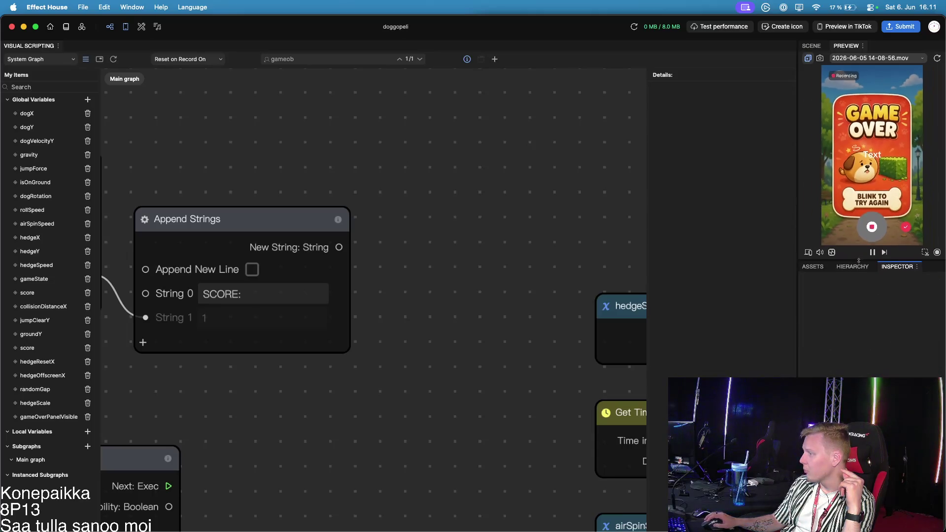
pyautogui.click(811, 46)
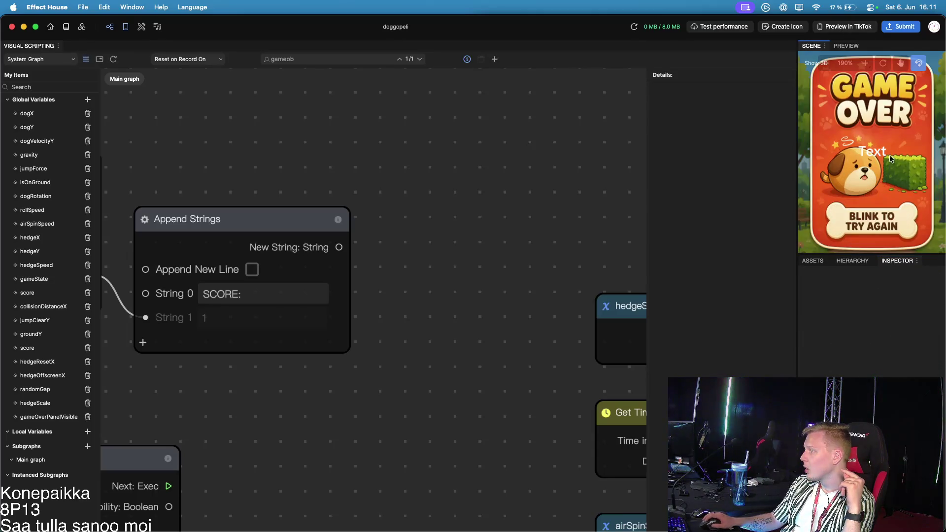
# Create a Set Text node from 2D Text and wire Append Strings' New String into its Value
pyautogui.click(868, 151)
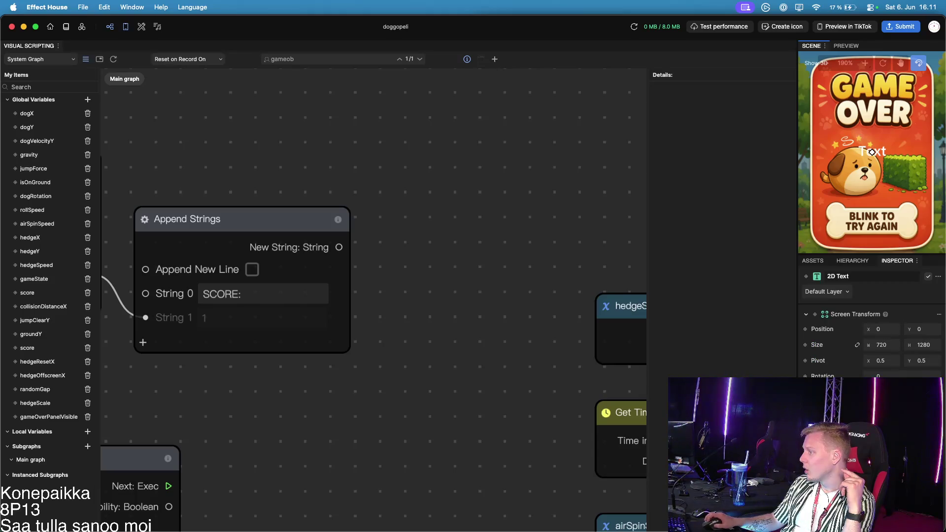
pyautogui.click(938, 277)
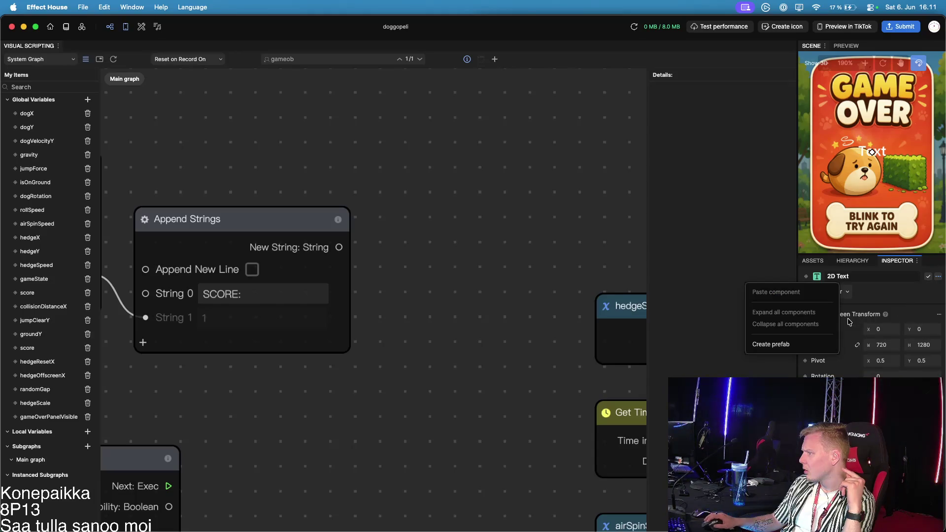
pyautogui.click(939, 281)
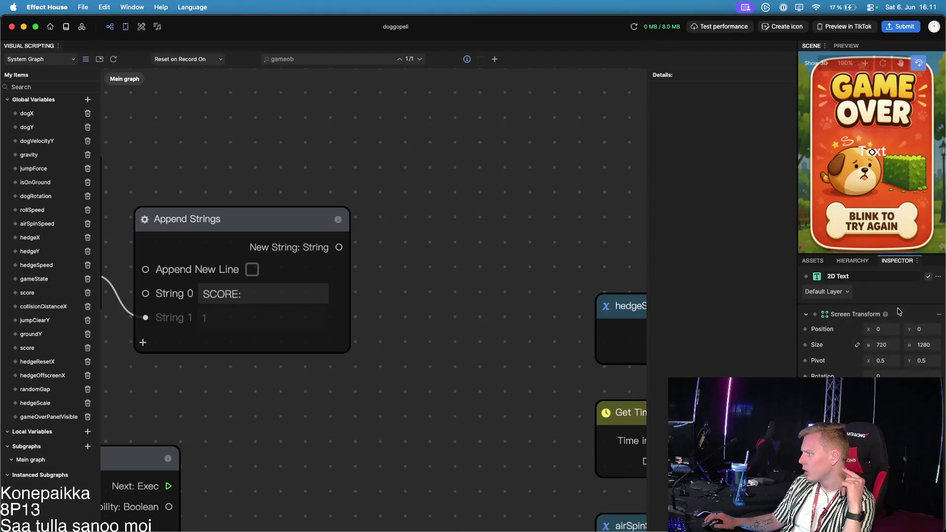
pyautogui.scroll(-2, 837, 338)
pyautogui.scroll(-2, 837, 338)
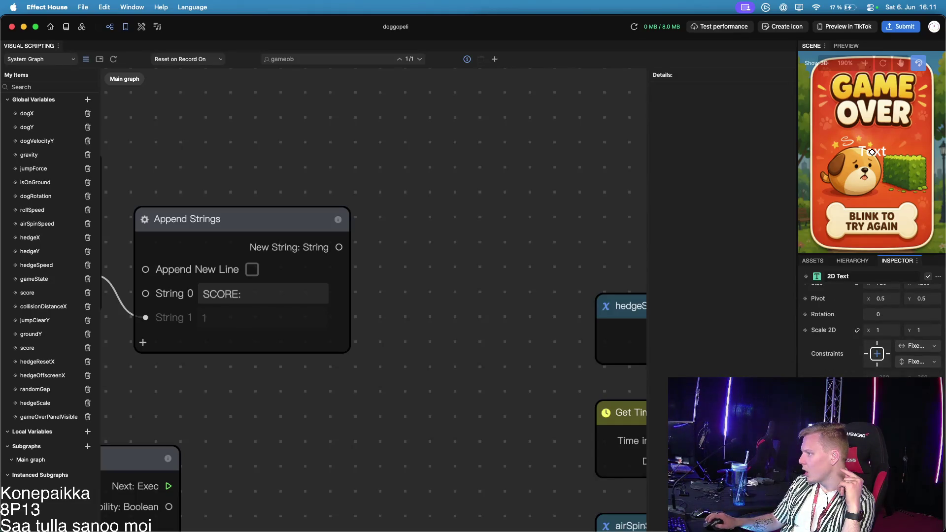
pyautogui.moveTo(516, 314); pyautogui.dragTo(518, 167)
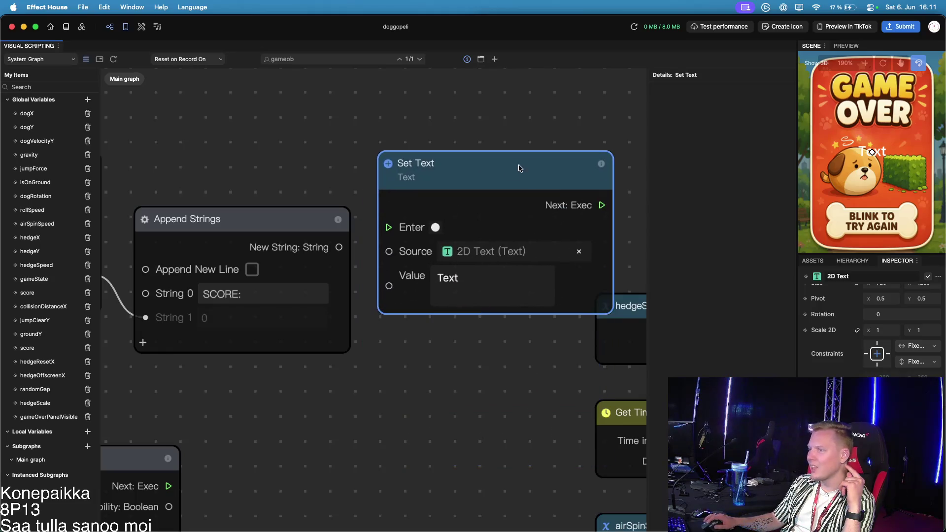
pyautogui.moveTo(292, 215); pyautogui.dragTo(262, 158)
pyautogui.moveTo(309, 192)
pyautogui.mouseDown()
pyautogui.moveTo(358, 238)
pyautogui.moveTo(389, 285)
pyautogui.moveTo(496, 317)
pyautogui.moveTo(542, 301)
pyautogui.moveTo(430, 282)
pyautogui.mouseUp()
pyautogui.scroll(-5, 408, 371)
# Rearrange the graph so Set Text sits beside the If node, clear of the Set Visibility nodes
pyautogui.moveTo(511, 211)
pyautogui.mouseDown()
pyautogui.moveTo(468, 351)
pyautogui.moveTo(554, 463)
pyautogui.mouseUp()
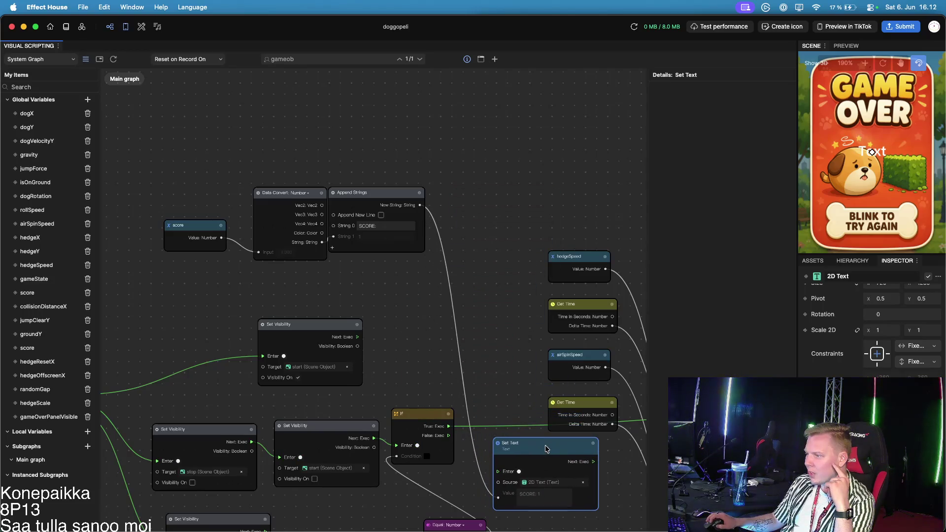
pyautogui.scroll(-5, 515, 392)
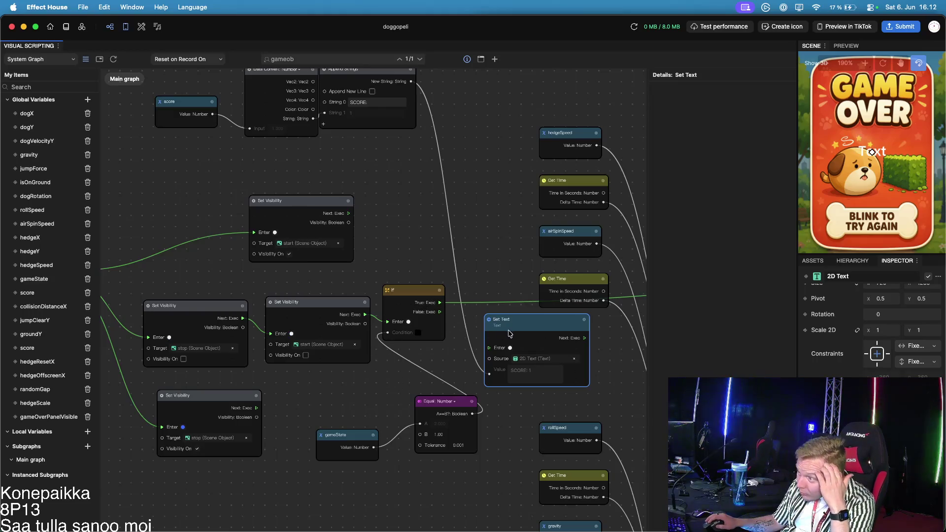
pyautogui.moveTo(461, 229)
pyautogui.mouseDown()
pyautogui.moveTo(601, 212)
pyautogui.moveTo(305, 223)
pyautogui.mouseUp()
pyautogui.click(333, 298)
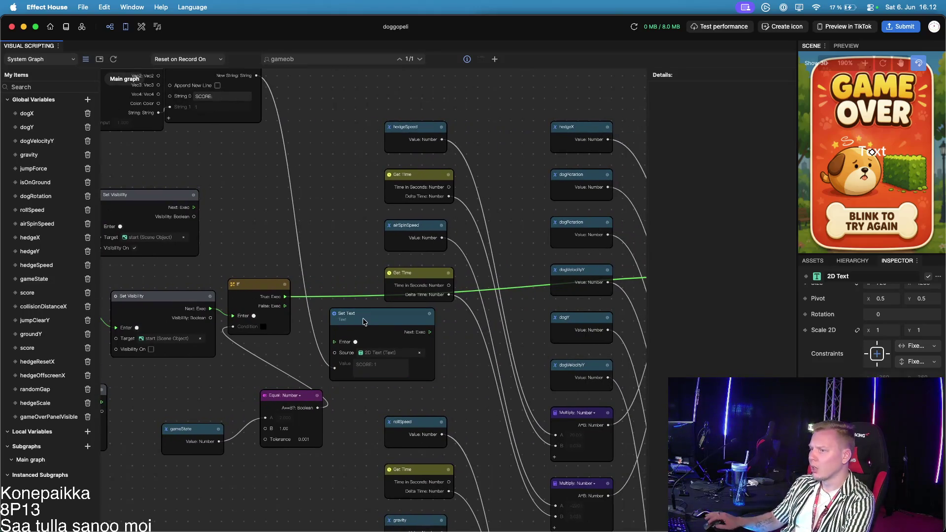
pyautogui.scroll(-5, 363, 321)
pyautogui.scroll(3, 451, 308)
pyautogui.scroll(2, 450, 308)
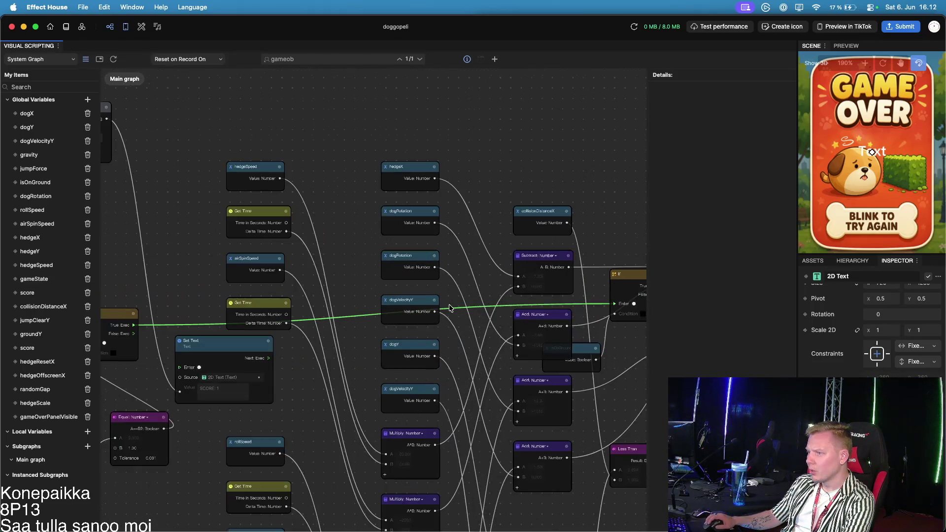
pyautogui.moveTo(633, 274); pyautogui.dragTo(245, 296)
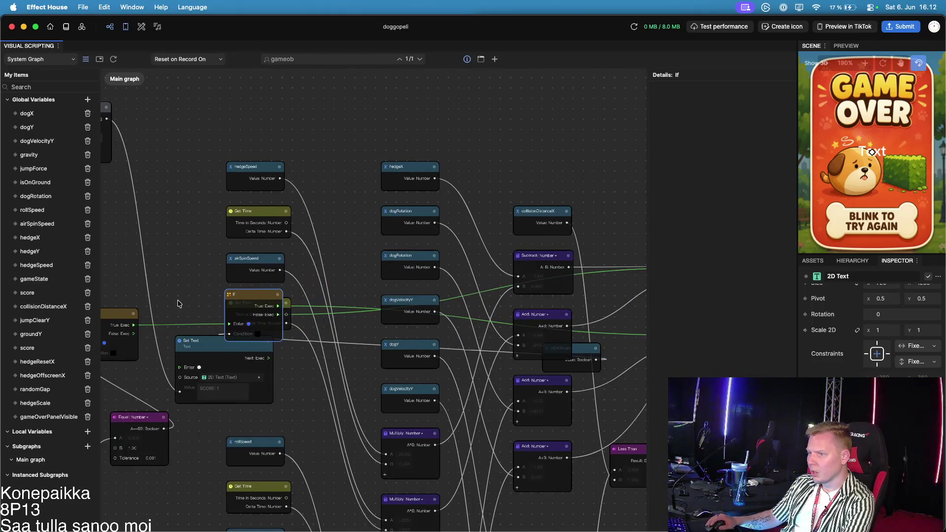
pyautogui.moveTo(178, 305); pyautogui.dragTo(365, 268)
pyautogui.moveTo(302, 283)
pyautogui.mouseDown()
pyautogui.moveTo(223, 287)
pyautogui.moveTo(309, 273)
pyautogui.mouseUp()
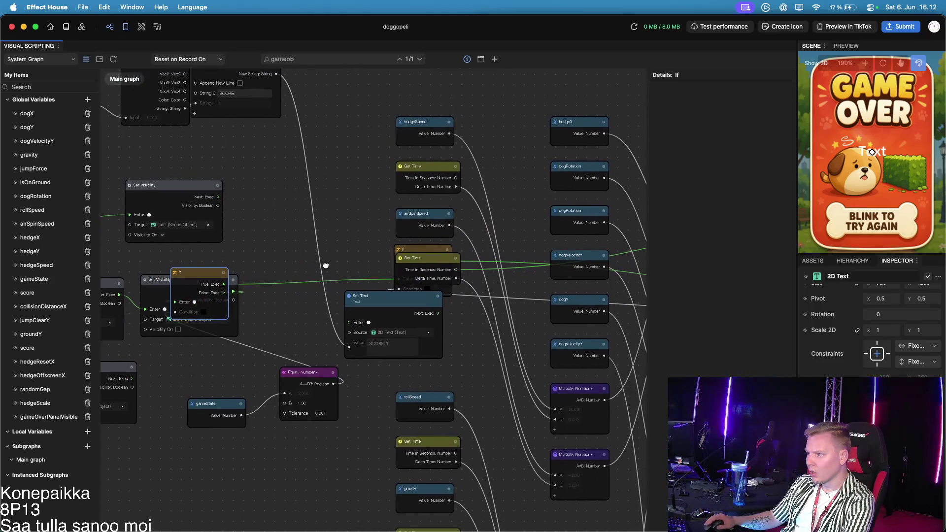
pyautogui.moveTo(423, 248); pyautogui.dragTo(382, 229)
pyautogui.moveTo(397, 300)
pyautogui.mouseDown()
pyautogui.moveTo(314, 293)
pyautogui.moveTo(322, 287)
pyautogui.mouseUp()
pyautogui.moveTo(220, 285); pyautogui.dragTo(203, 252)
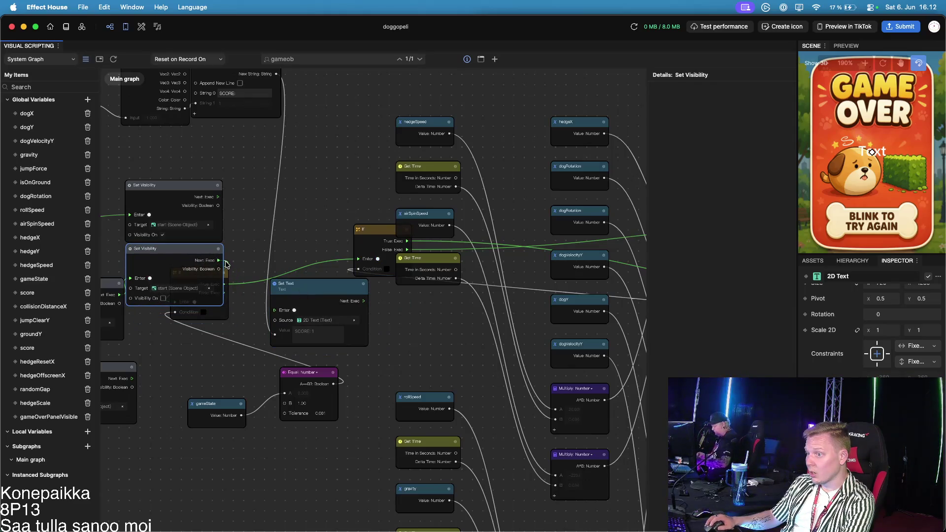
pyautogui.moveTo(199, 253); pyautogui.dragTo(149, 341)
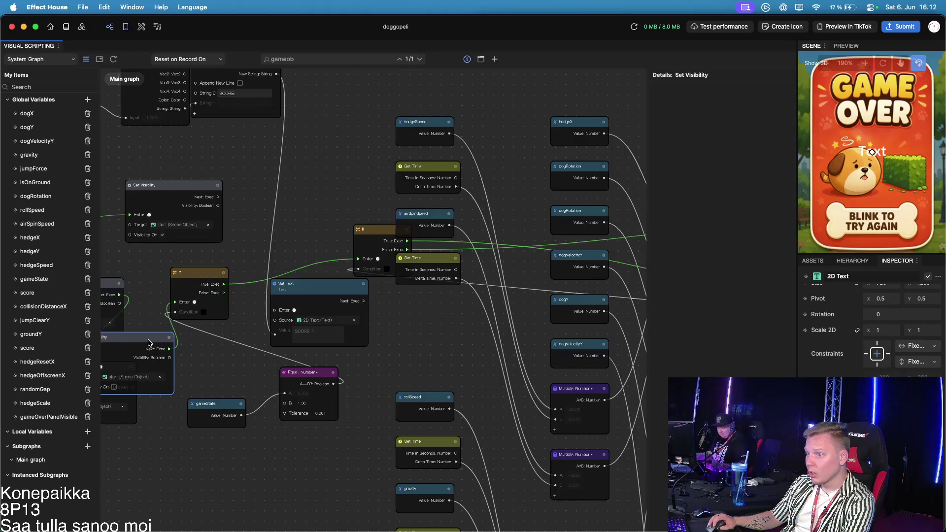
pyautogui.click(235, 286)
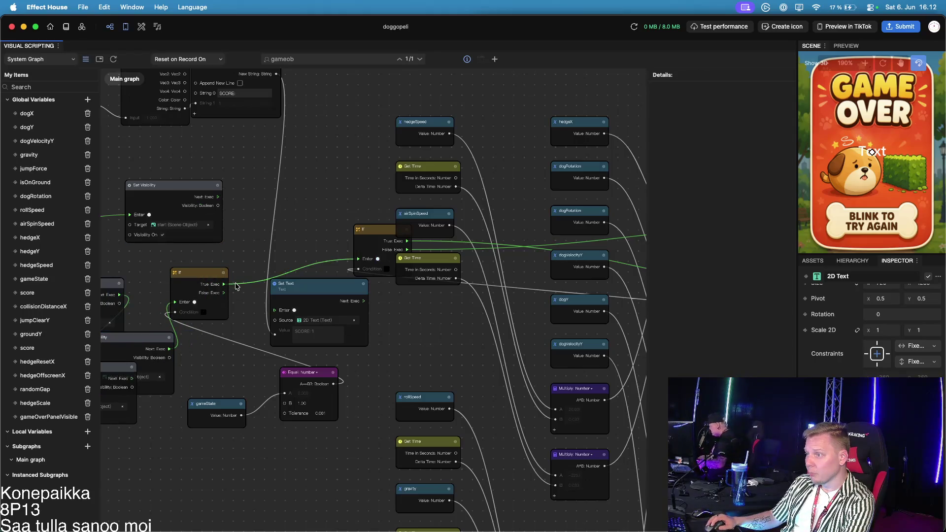
# Replace the If's True Exec wire with a route through Set Text into the next If node
pyautogui.rightClick(256, 299)
pyautogui.press('Escape')
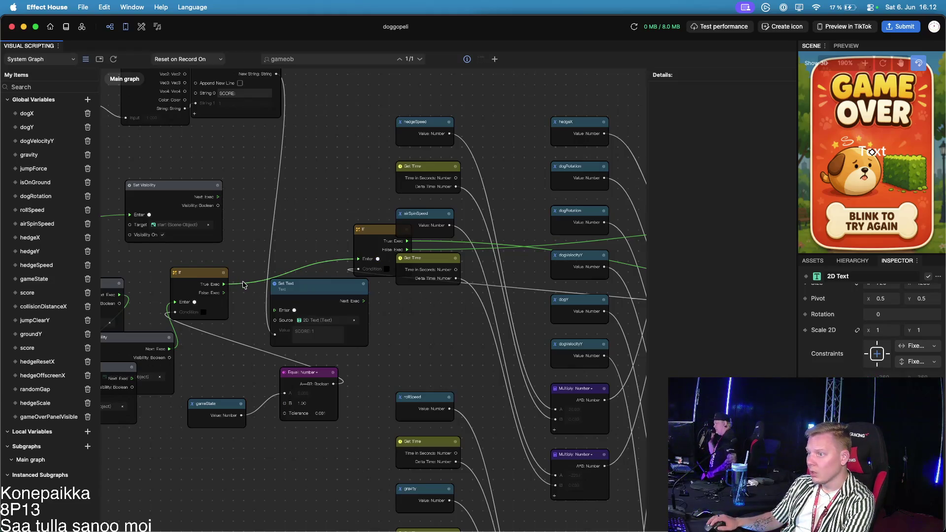
pyautogui.press('Delete')
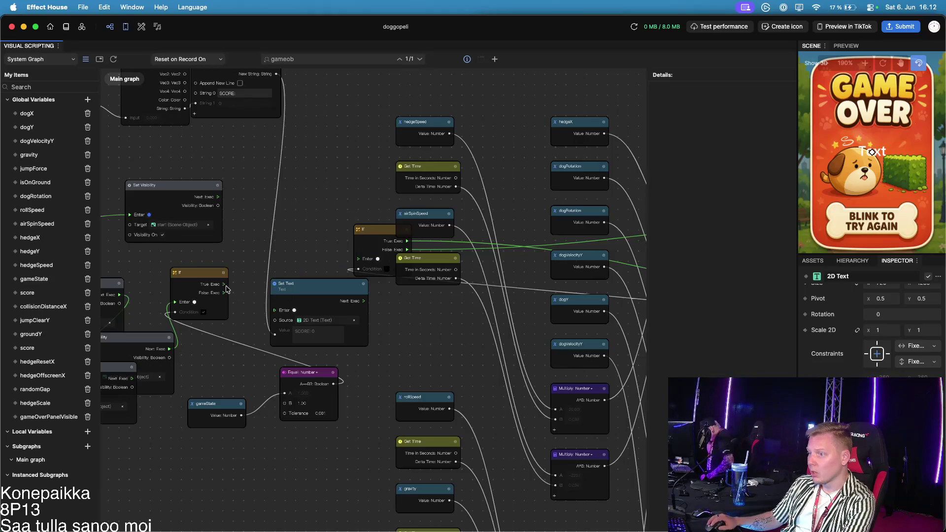
pyautogui.moveTo(224, 285); pyautogui.dragTo(275, 310)
pyautogui.moveTo(363, 301)
pyautogui.mouseDown()
pyautogui.moveTo(347, 261)
pyautogui.moveTo(356, 257)
pyautogui.moveTo(292, 259)
pyautogui.moveTo(313, 239)
pyautogui.mouseUp()
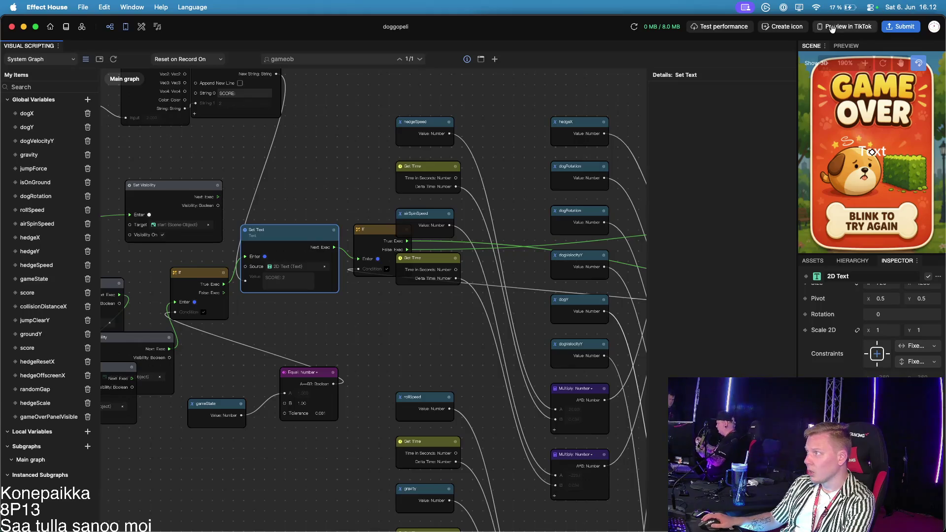
# Record a fresh preview, confirm the label counts up to SCORE: 3, and close the colour picker
pyautogui.click(844, 46)
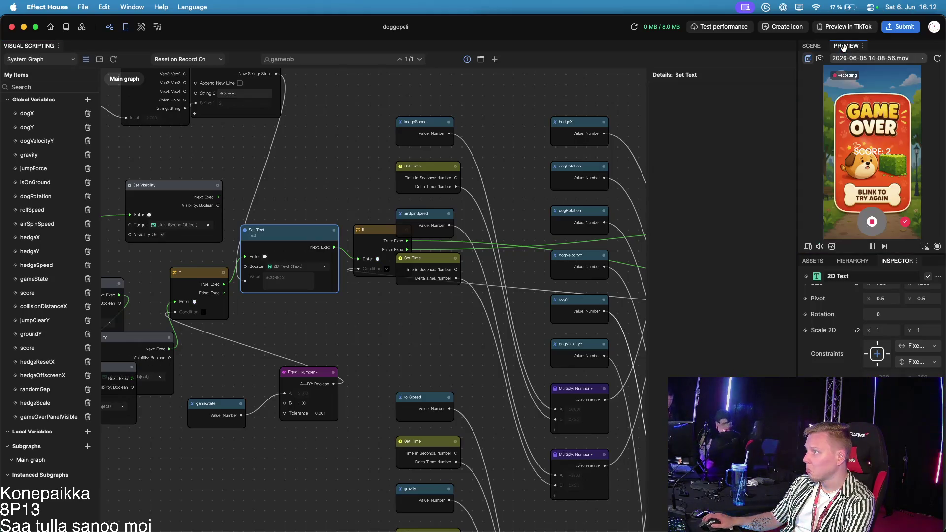
pyautogui.click(869, 222)
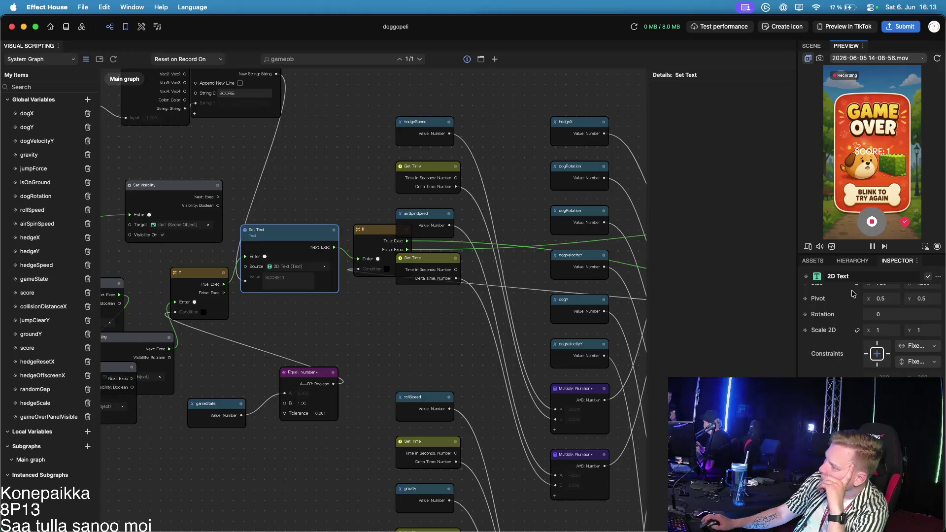
pyautogui.scroll(-5, 832, 309)
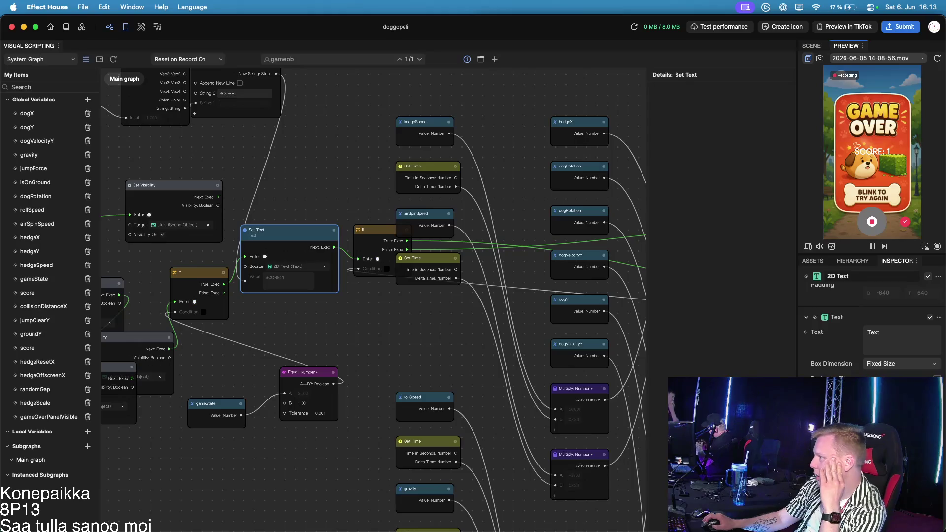
pyautogui.scroll(-1, 872, 335)
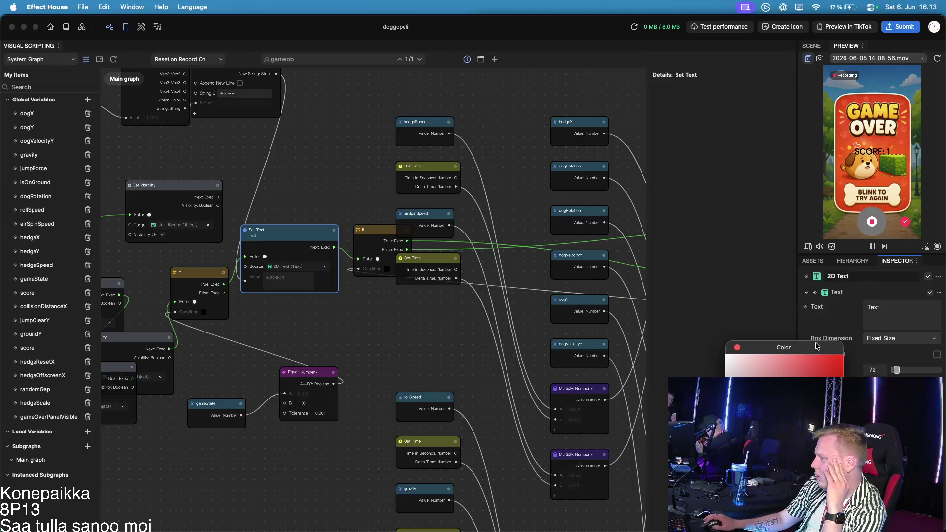
pyautogui.click(737, 348)
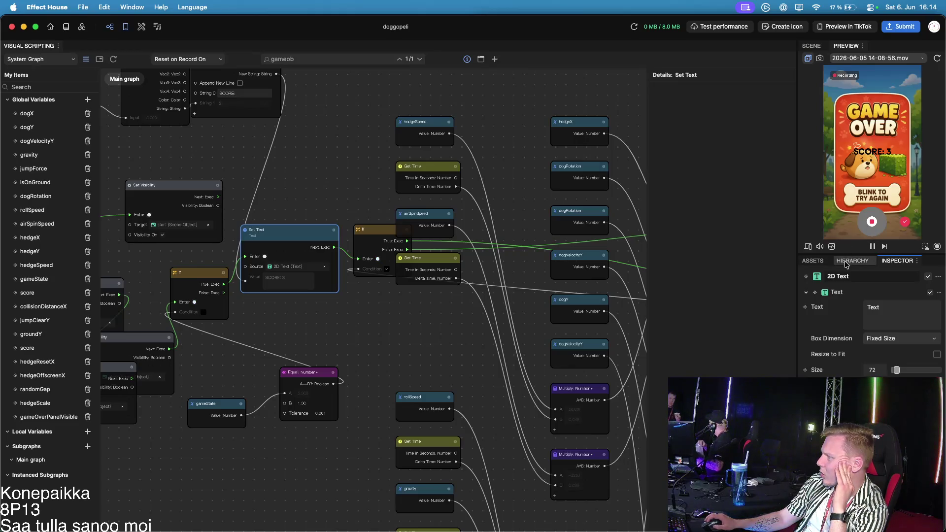
# Move the score text below the Try Again banner and check its placement in the preview
pyautogui.click(813, 261)
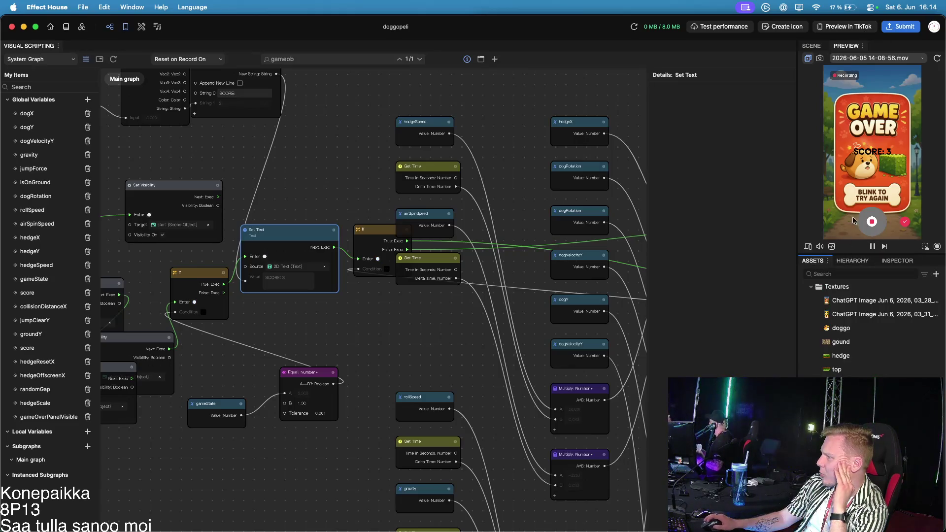
pyautogui.click(811, 45)
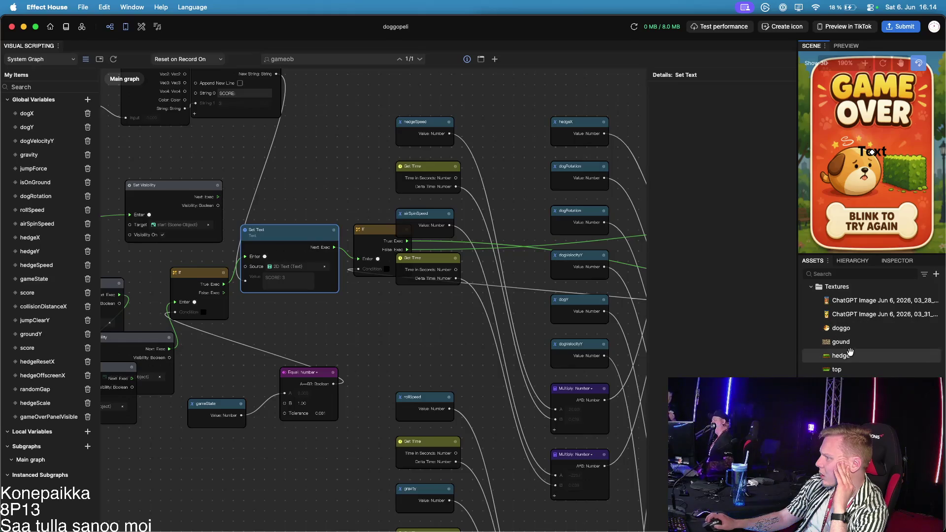
pyautogui.click(870, 262)
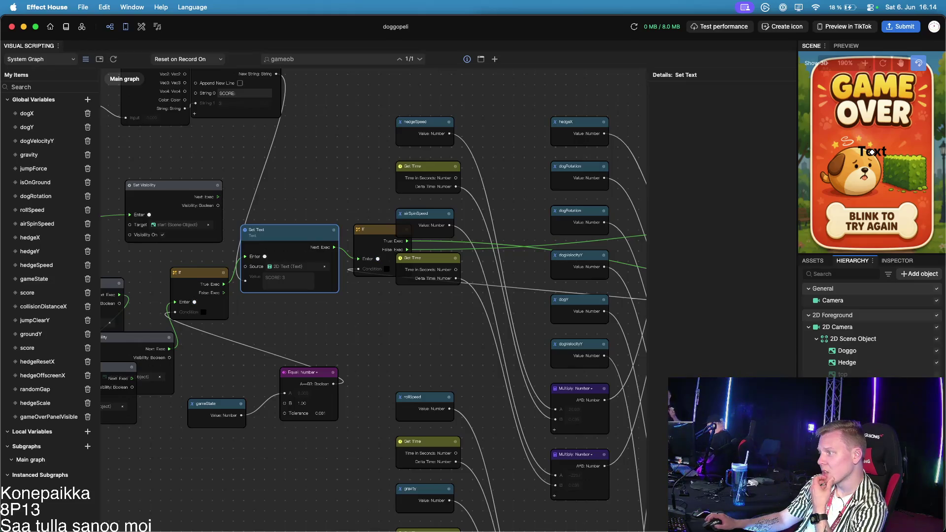
pyautogui.moveTo(875, 154)
pyautogui.mouseDown()
pyautogui.moveTo(872, 247)
pyautogui.moveTo(878, 238)
pyautogui.mouseUp()
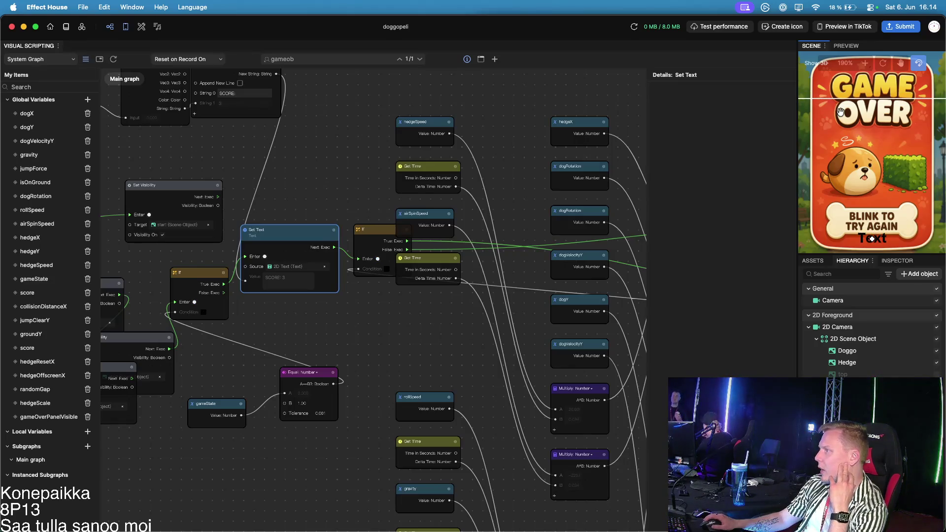
pyautogui.click(844, 47)
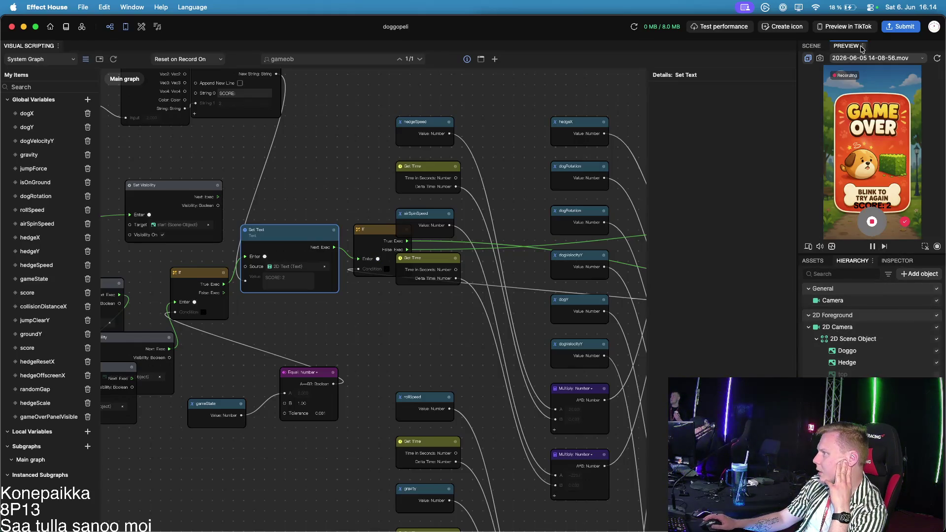
# Nudge the score text slightly higher and re-record the preview to check it
pyautogui.click(812, 45)
pyautogui.click(886, 236)
pyautogui.moveTo(886, 235); pyautogui.dragTo(887, 233)
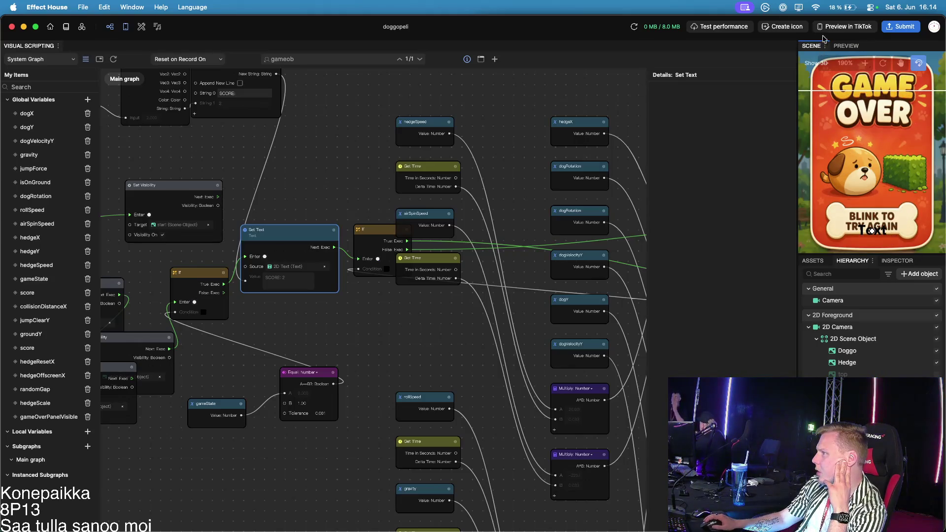
pyautogui.click(846, 46)
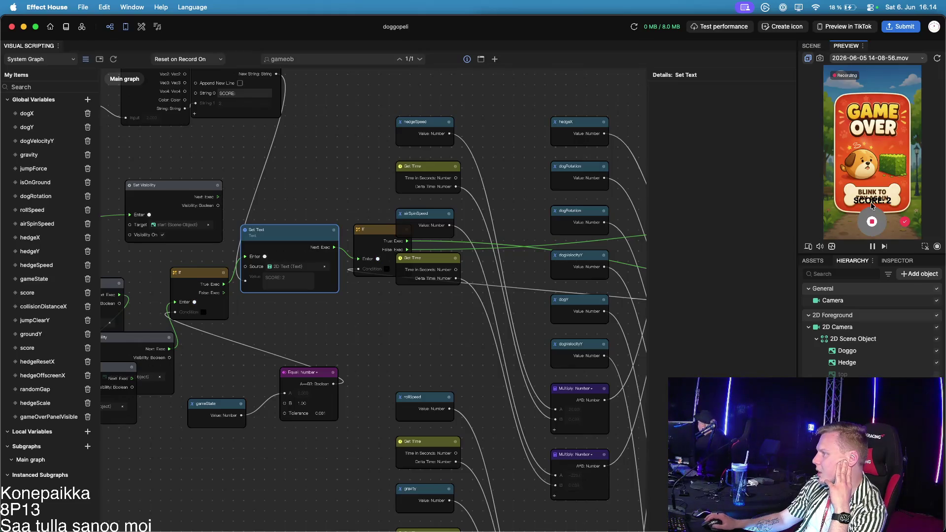
pyautogui.click(871, 230)
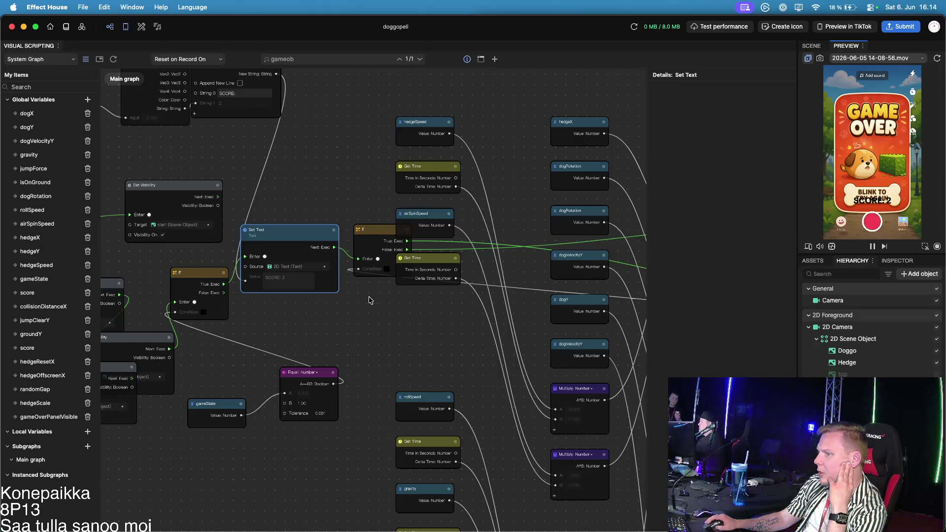
pyautogui.moveTo(370, 298); pyautogui.dragTo(543, 305)
pyautogui.moveTo(491, 198); pyautogui.dragTo(538, 242)
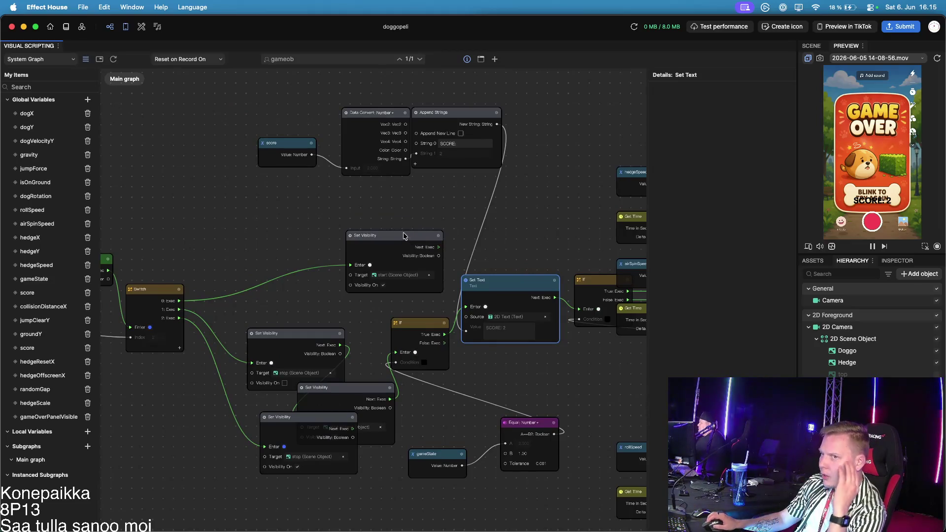
# Duplicate the start Set Visibility node, target it at 2D Text, and make it hide the text
pyautogui.scroll(1, 379, 223)
pyautogui.scroll(5, 379, 223)
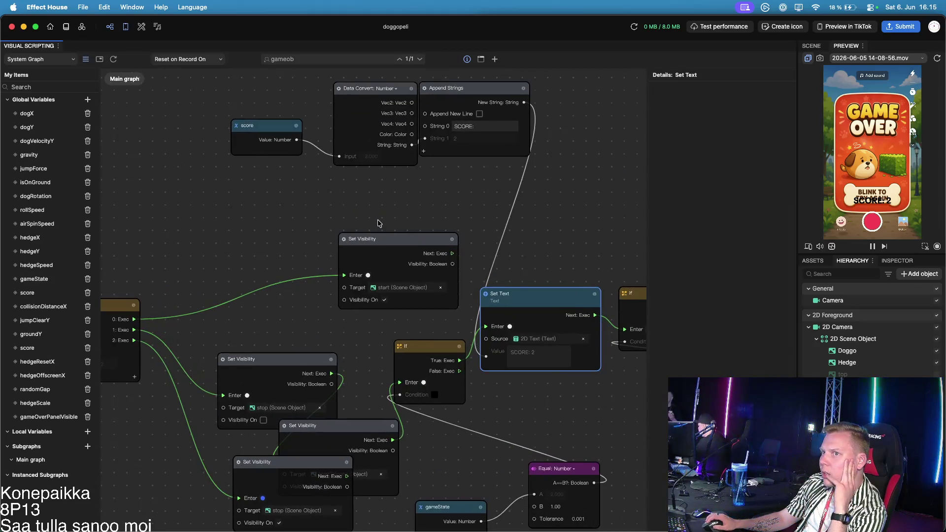
pyautogui.moveTo(393, 210); pyautogui.dragTo(381, 232)
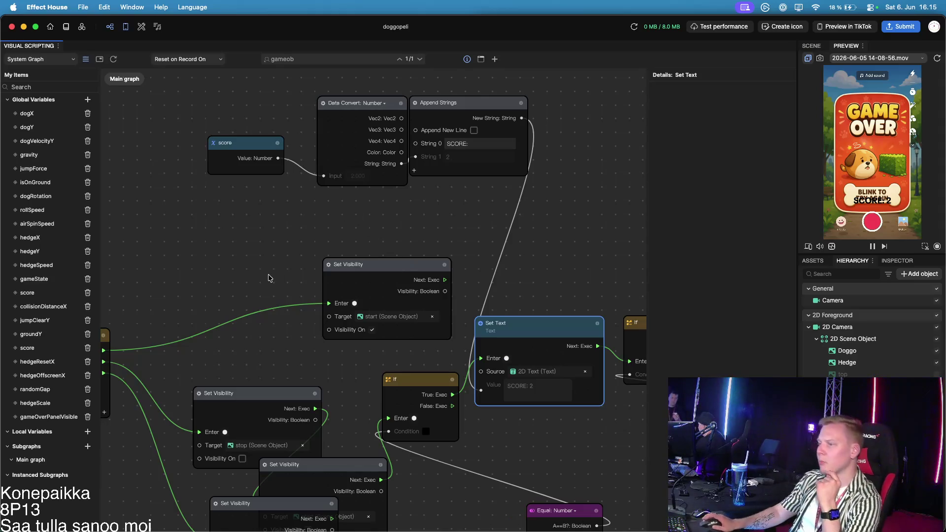
pyautogui.scroll(-3, 454, 237)
pyautogui.moveTo(372, 186)
pyautogui.mouseDown()
pyautogui.moveTo(328, 158)
pyautogui.moveTo(268, 157)
pyautogui.mouseUp()
pyautogui.press('super+c')
pyautogui.press('super+v')
pyautogui.moveTo(388, 199)
pyautogui.mouseDown()
pyautogui.moveTo(398, 132)
pyautogui.moveTo(381, 137)
pyautogui.mouseUp()
pyautogui.moveTo(308, 168); pyautogui.dragTo(337, 176)
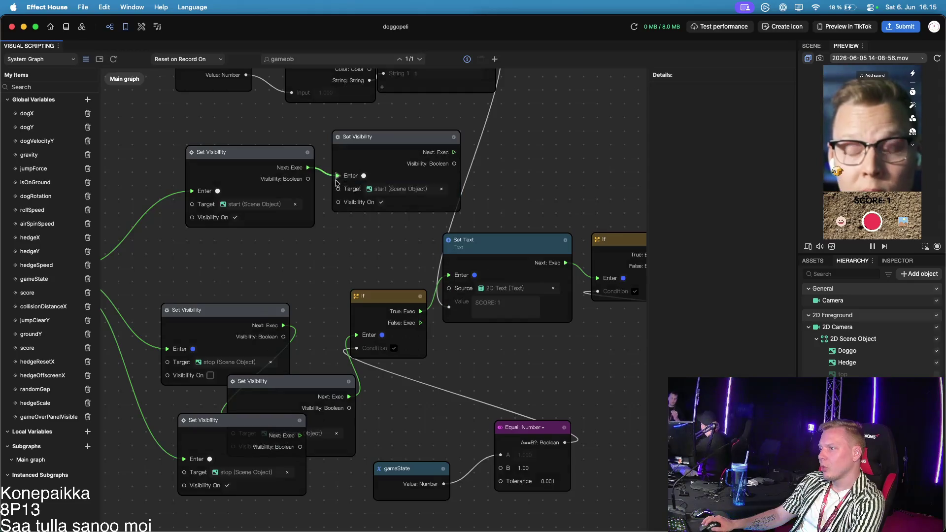
pyautogui.click(399, 189)
pyautogui.click(481, 270)
pyautogui.click(502, 285)
pyautogui.hscroll(-3, 418, 209)
pyautogui.scroll(-3, 418, 209)
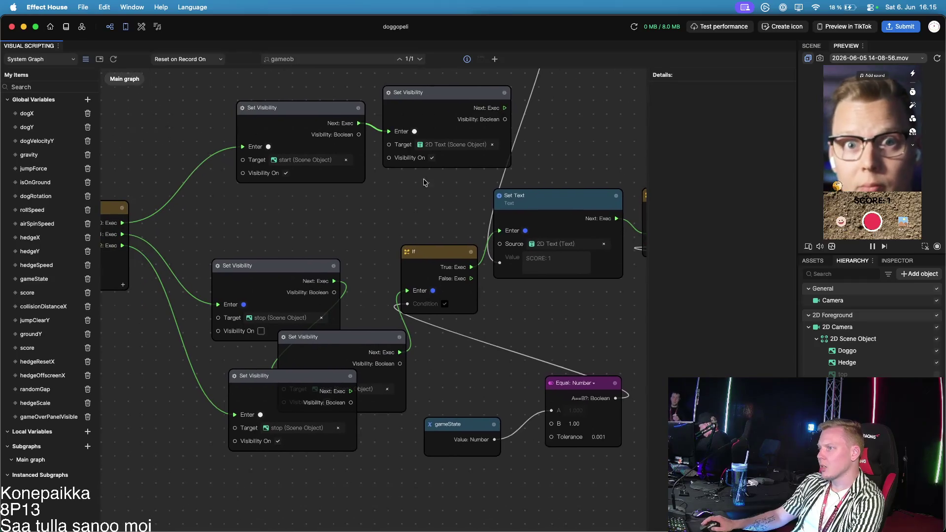
pyautogui.click(456, 109)
pyautogui.click(432, 158)
# Paste another 2D Text hiding node and place it after the game-over branch
pyautogui.hotkey('ctrl', 'c')
pyautogui.hotkey('ctrl', 'v')
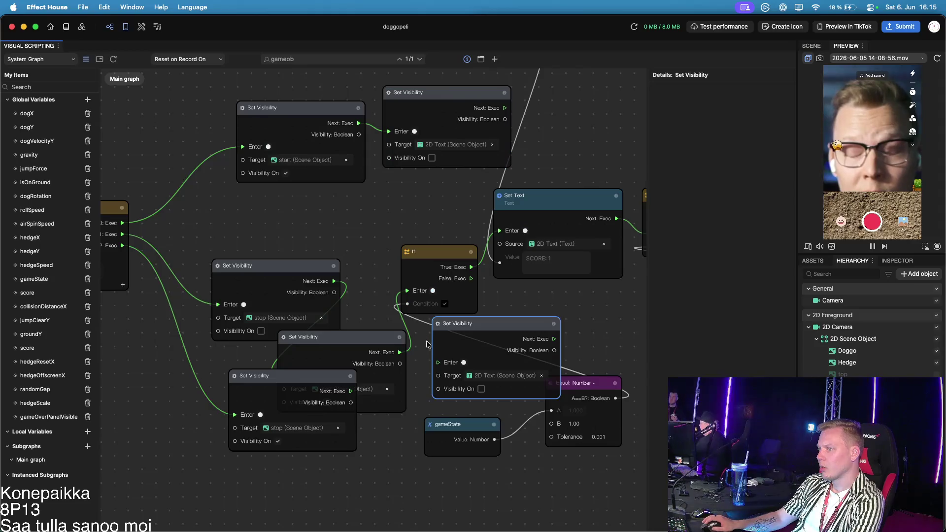
pyautogui.scroll(-5, 426, 339)
pyautogui.hscroll(-1, 425, 338)
pyautogui.moveTo(535, 183)
pyautogui.mouseDown()
pyautogui.moveTo(340, 354)
pyautogui.moveTo(367, 377)
pyautogui.moveTo(280, 359)
pyautogui.mouseUp()
pyautogui.moveTo(340, 244)
pyautogui.mouseDown()
pyautogui.moveTo(235, 270)
pyautogui.moveTo(280, 293)
pyautogui.moveTo(205, 393)
pyautogui.mouseUp()
pyautogui.moveTo(289, 349); pyautogui.dragTo(440, 359)
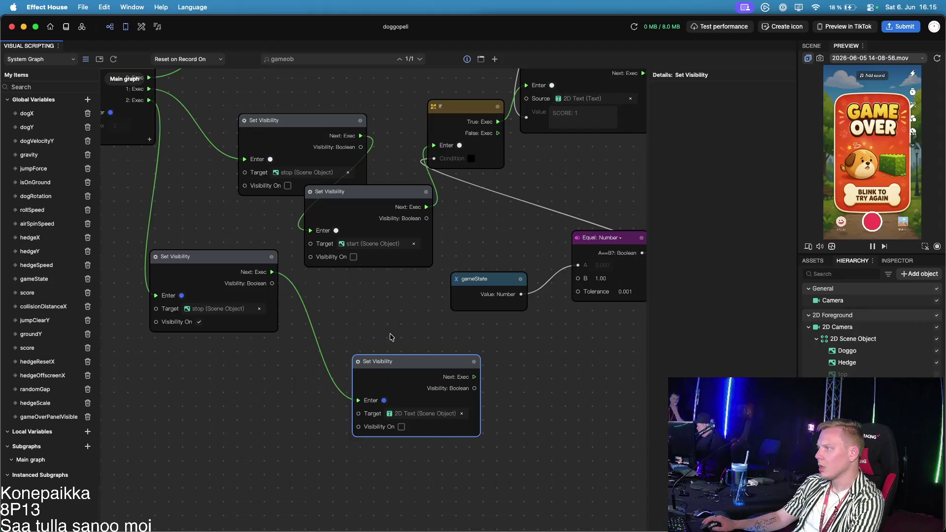
# Rearrange the stop, start and Switch nodes to make room on the state 1 branch
pyautogui.hscroll(-5, 310, 296)
pyautogui.scroll(3, 310, 296)
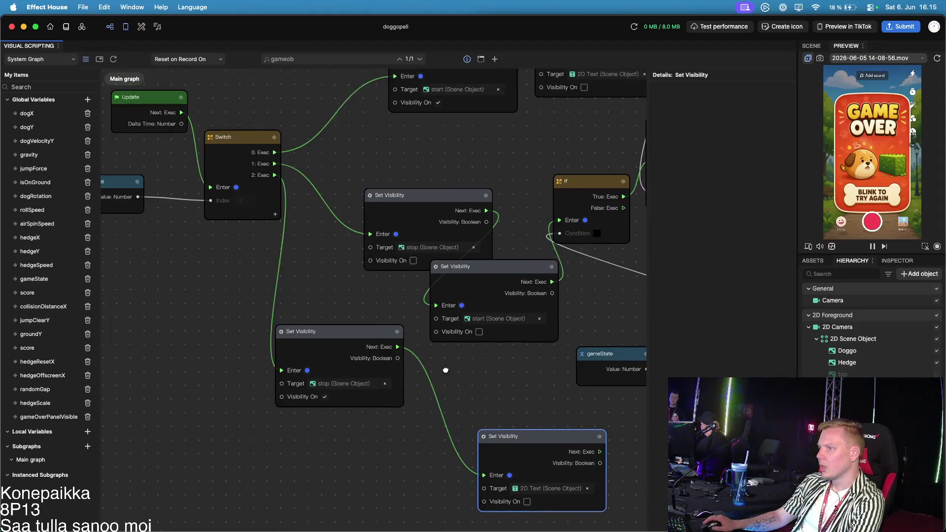
pyautogui.moveTo(434, 212)
pyautogui.mouseDown()
pyautogui.moveTo(459, 169)
pyautogui.moveTo(449, 170)
pyautogui.mouseUp()
pyautogui.moveTo(493, 274); pyautogui.dragTo(567, 252)
pyautogui.click(438, 205)
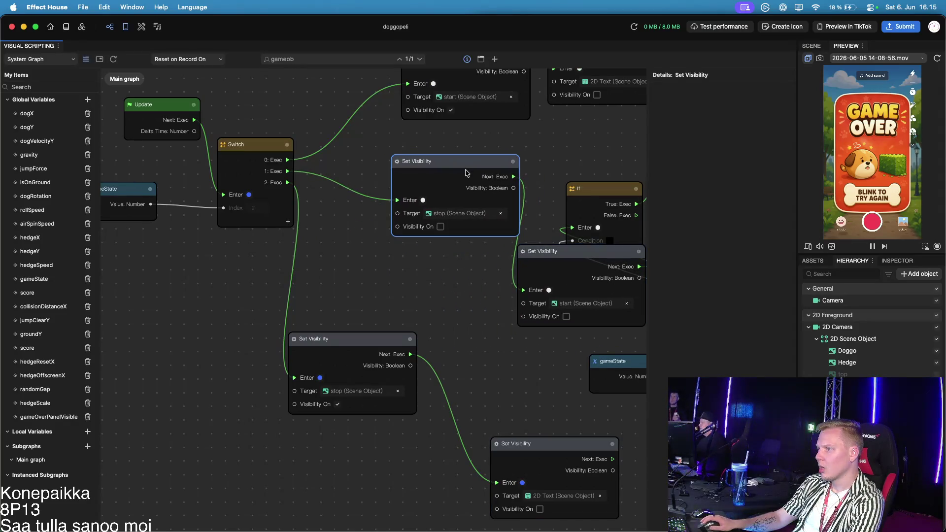
pyautogui.moveTo(438, 207); pyautogui.dragTo(479, 256)
pyautogui.moveTo(236, 145); pyautogui.dragTo(170, 150)
pyautogui.moveTo(469, 217)
pyautogui.mouseDown()
pyautogui.moveTo(379, 218)
pyautogui.moveTo(307, 195)
pyautogui.mouseUp()
# Make the state 1 node show 2D Text, then chain the stop visibility node after it
pyautogui.click(339, 242)
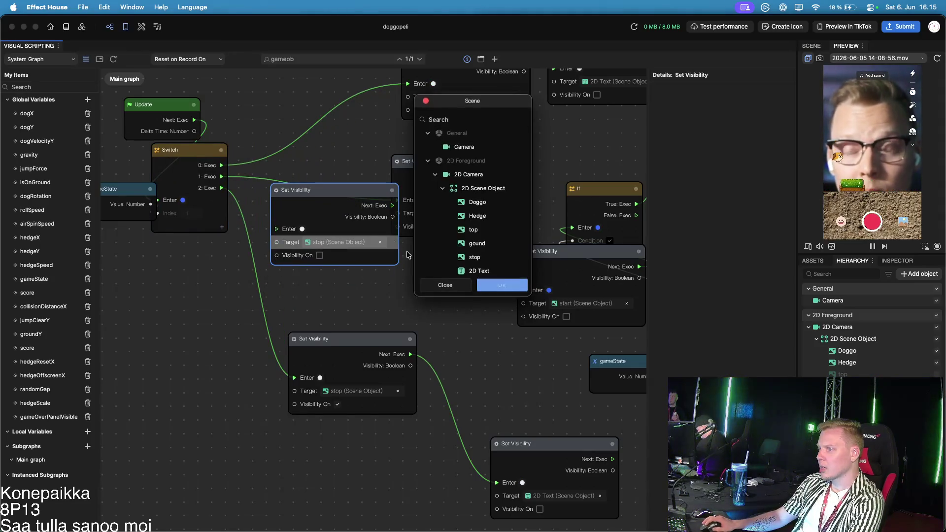
pyautogui.click(479, 271)
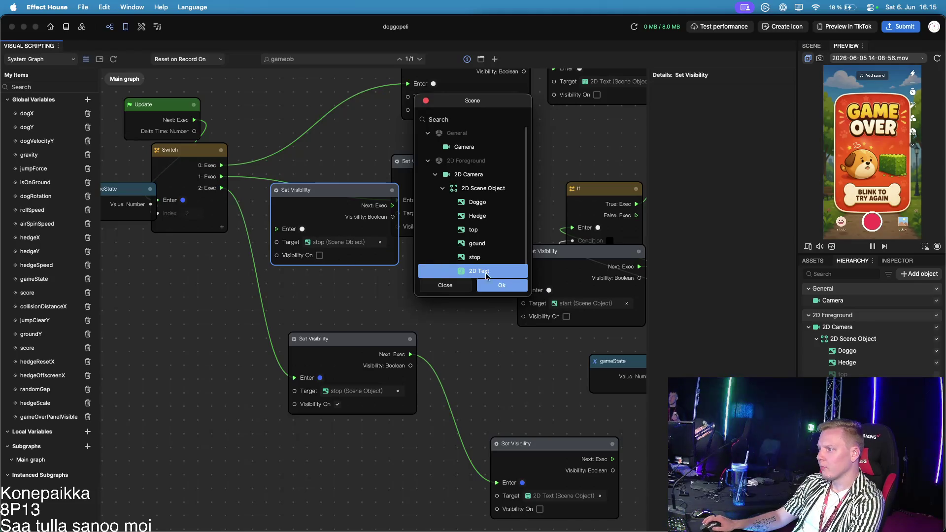
pyautogui.click(486, 285)
pyautogui.click(319, 256)
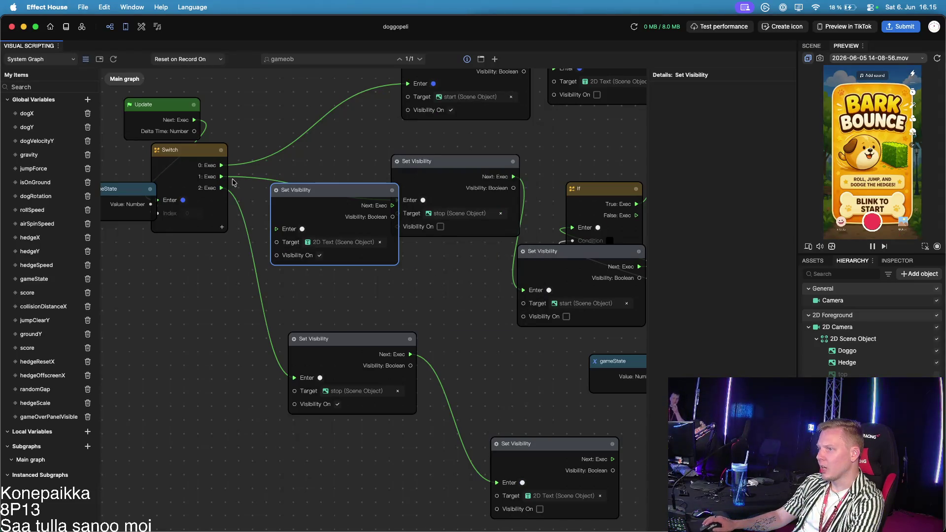
pyautogui.click(236, 180)
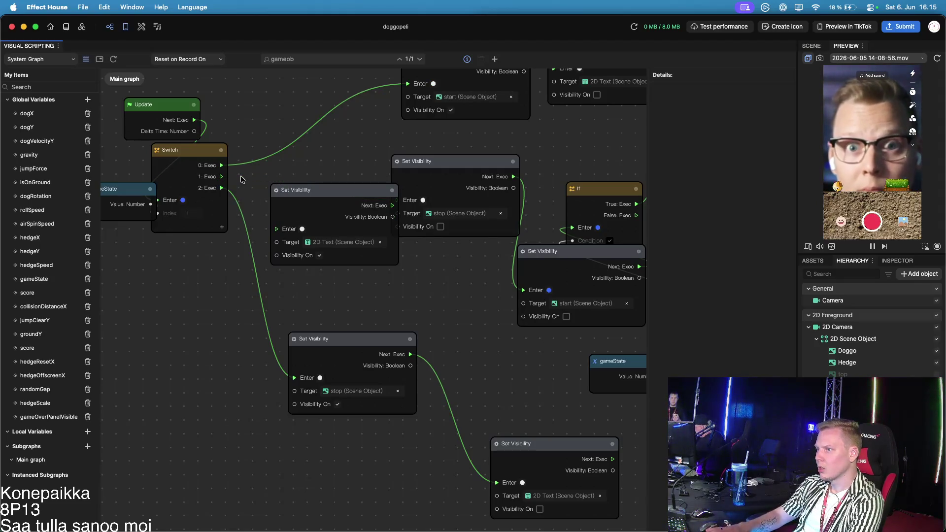
pyautogui.moveTo(331, 193); pyautogui.dragTo(301, 189)
pyautogui.moveTo(366, 203); pyautogui.dragTo(397, 200)
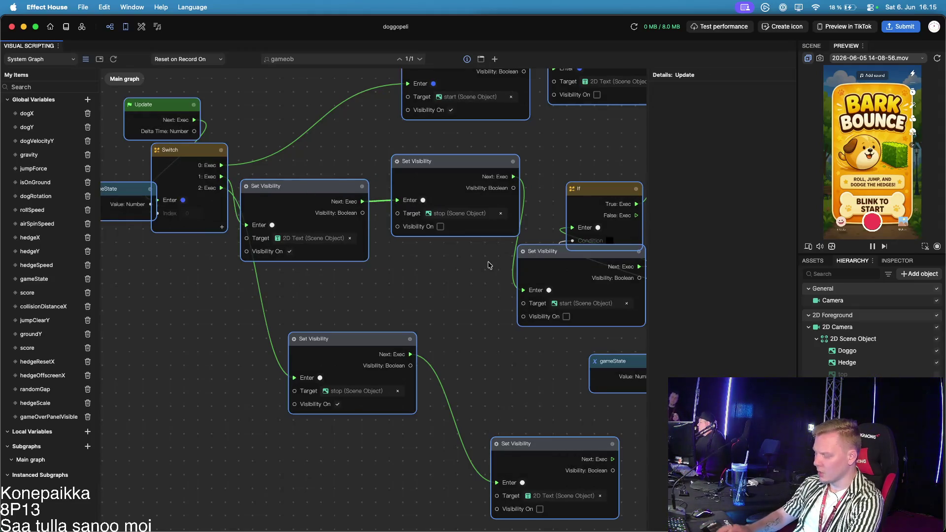
pyautogui.scroll(-10, 489, 265)
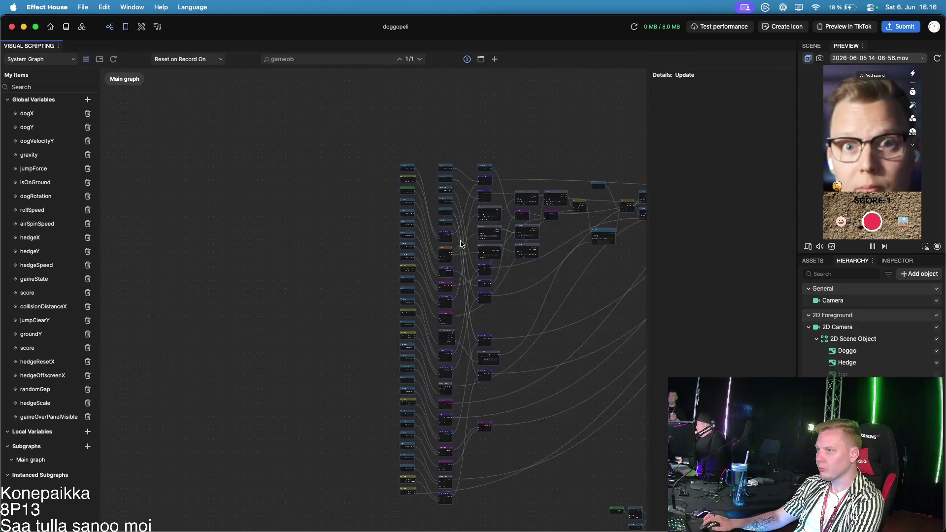
# Zoom out the graph and restart the preview recording
pyautogui.scroll(3, 370, 318)
pyautogui.scroll(3, 353, 272)
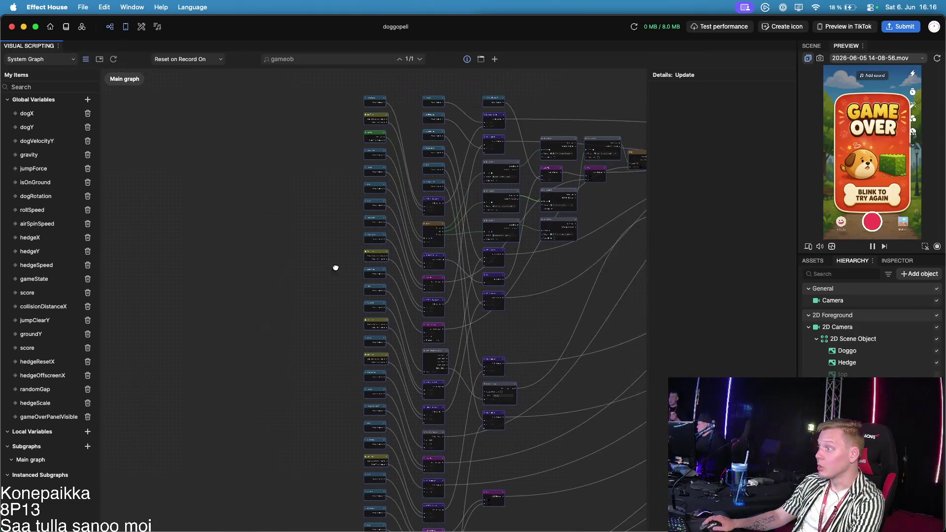
pyautogui.click(872, 246)
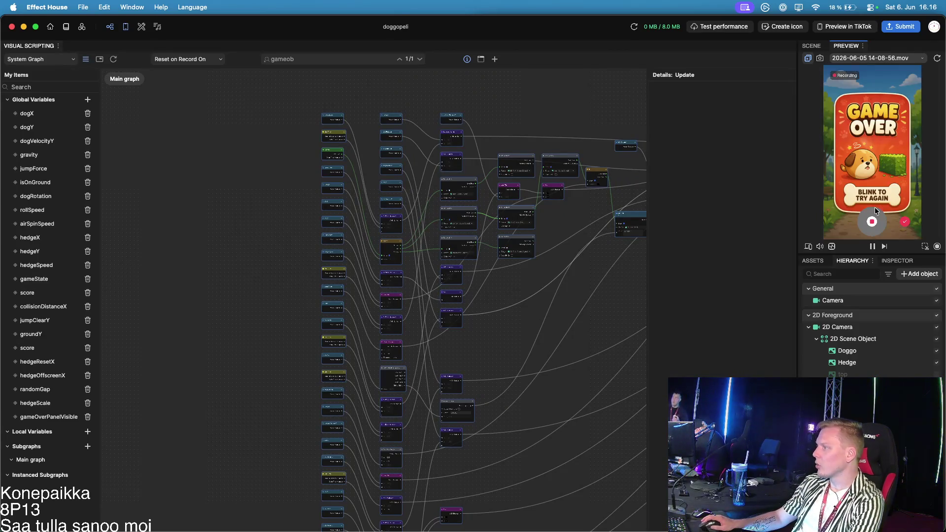
# Inspect the 2D Text properties, close the colour picker, and send a preview to TikTok
pyautogui.click(813, 260)
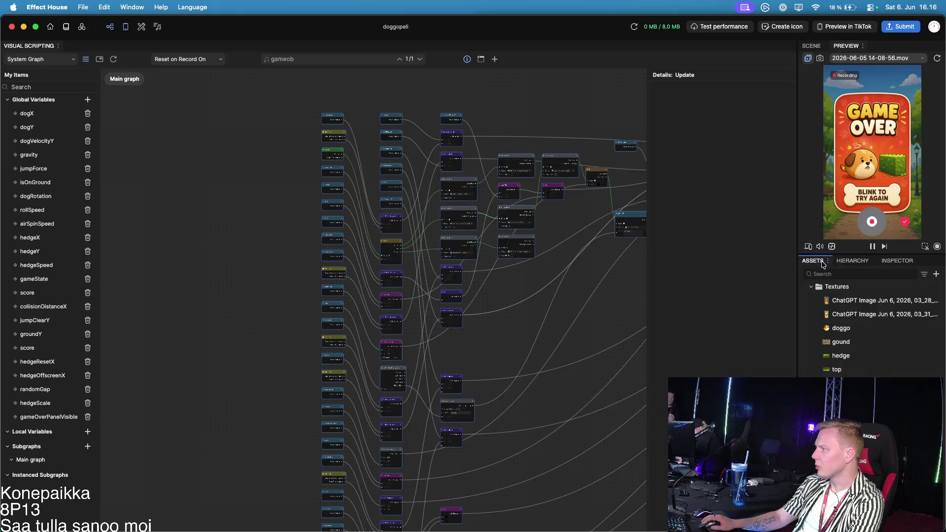
pyautogui.click(906, 261)
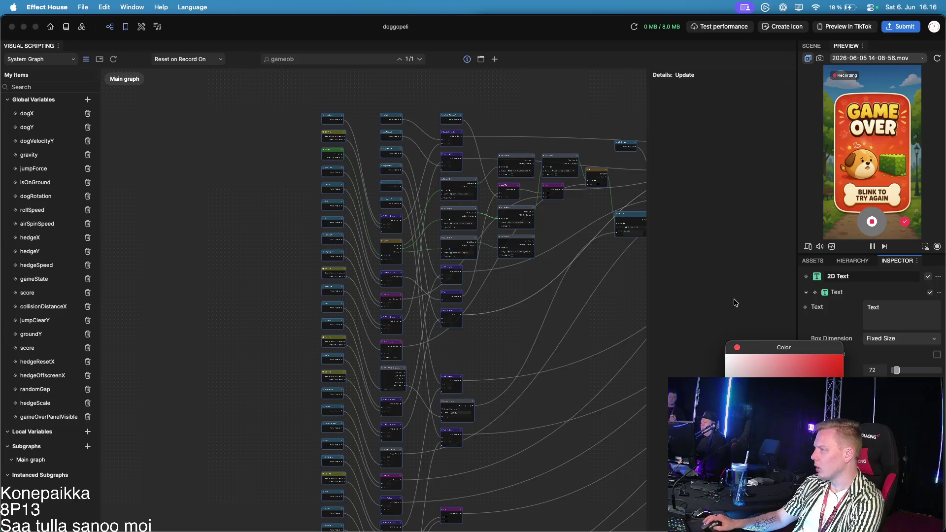
pyautogui.click(738, 348)
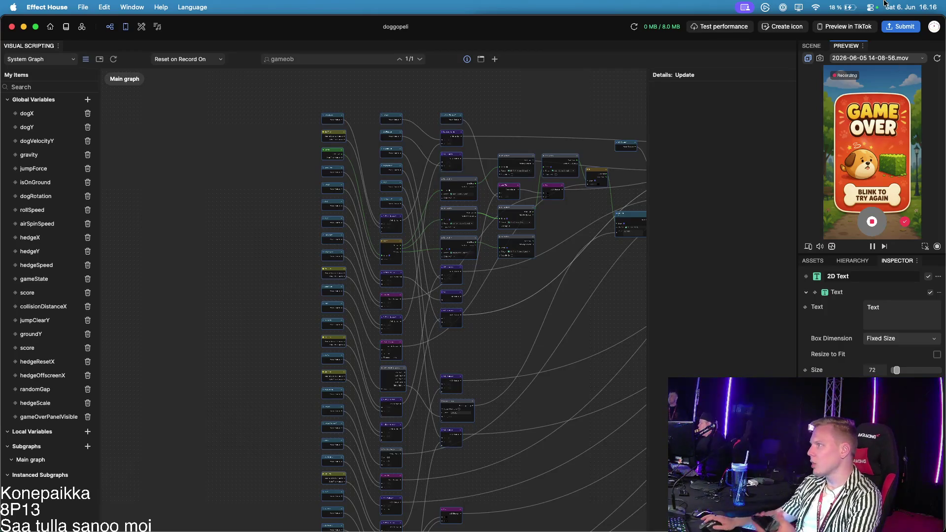
pyautogui.click(871, 29)
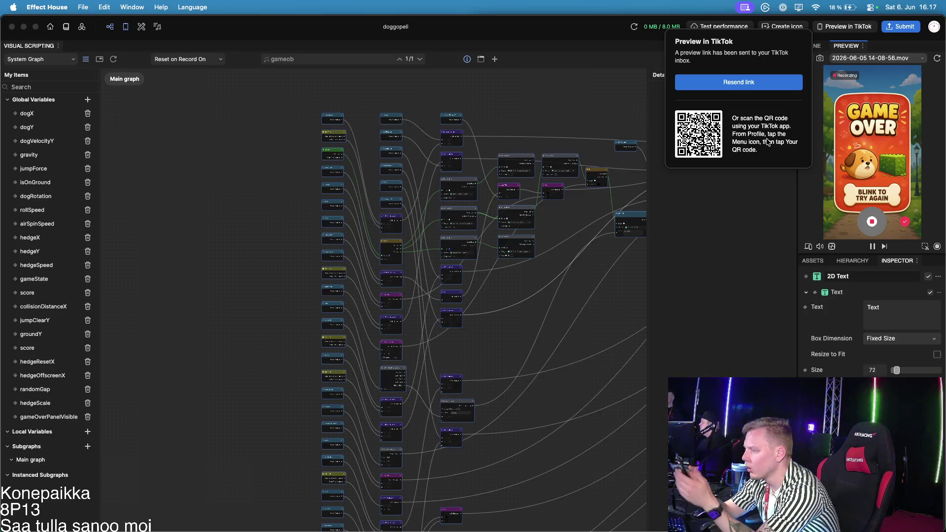
# Resend the TikTok preview link and close the Preview in TikTok panel
pyautogui.click(726, 87)
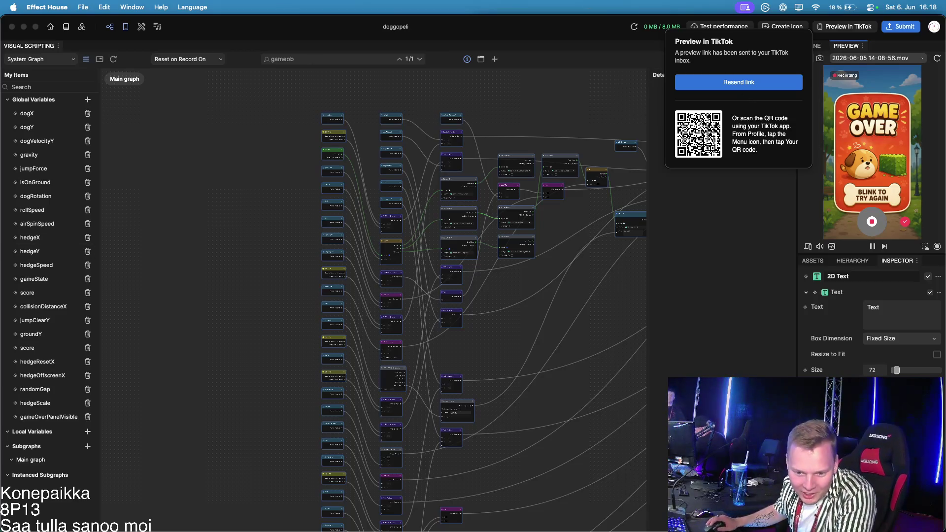
pyautogui.click(547, 196)
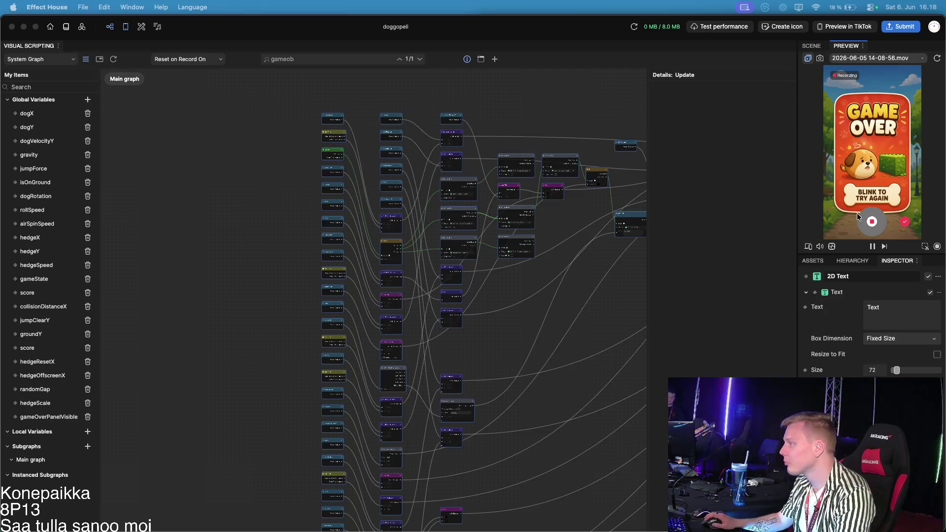
pyautogui.press('super+Tab')
pyautogui.press('super+Tab')
pyautogui.press('super+Tab')
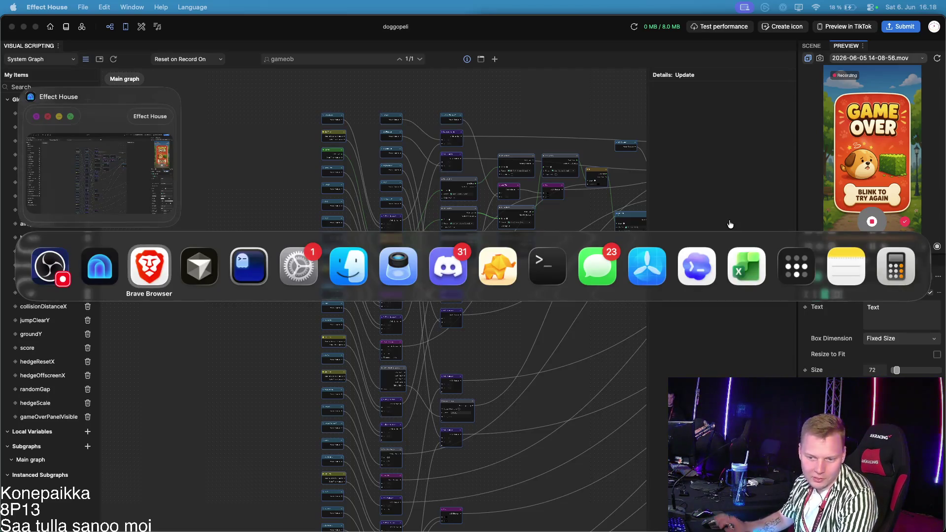
# Cancel the app switch, then bring the Brave browser with the YouTube video to the front
pyautogui.press('Escape')
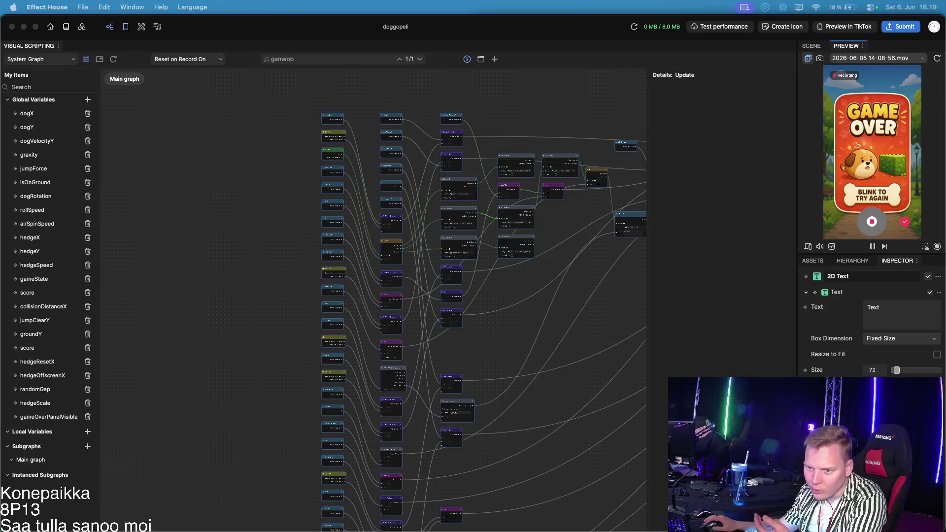
pyautogui.press('super+Tab')
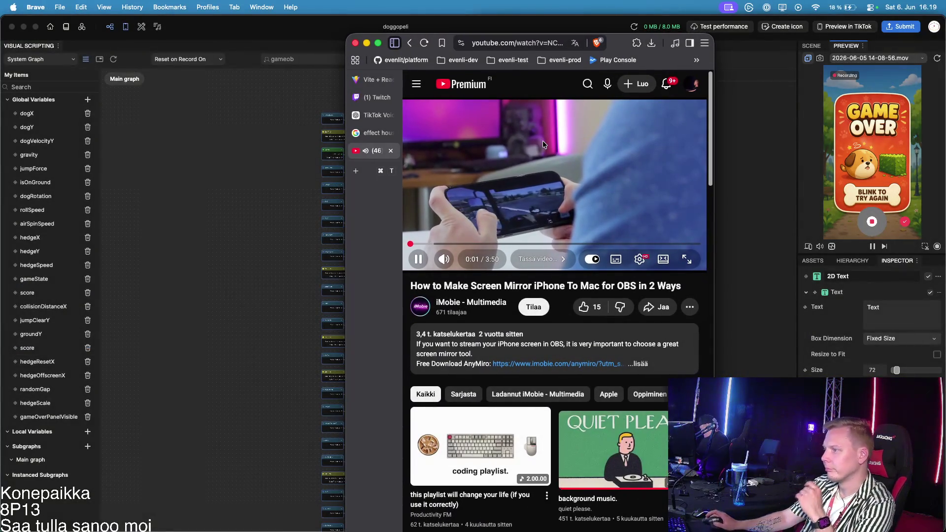
# Move the browser aside and expand the screen-mirroring tutorial's video description
pyautogui.moveTo(622, 47); pyautogui.dragTo(748, 54)
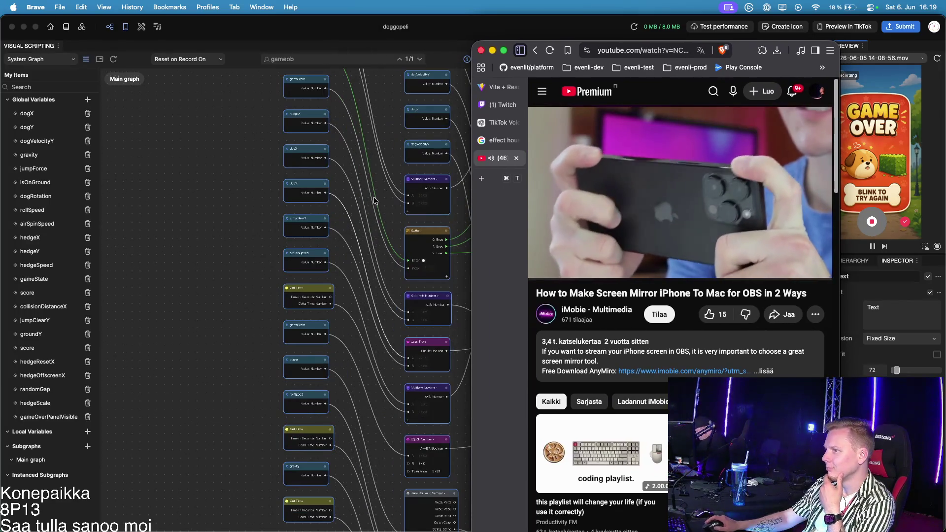
pyautogui.hscroll(5, 366, 251)
pyautogui.scroll(3, 365, 250)
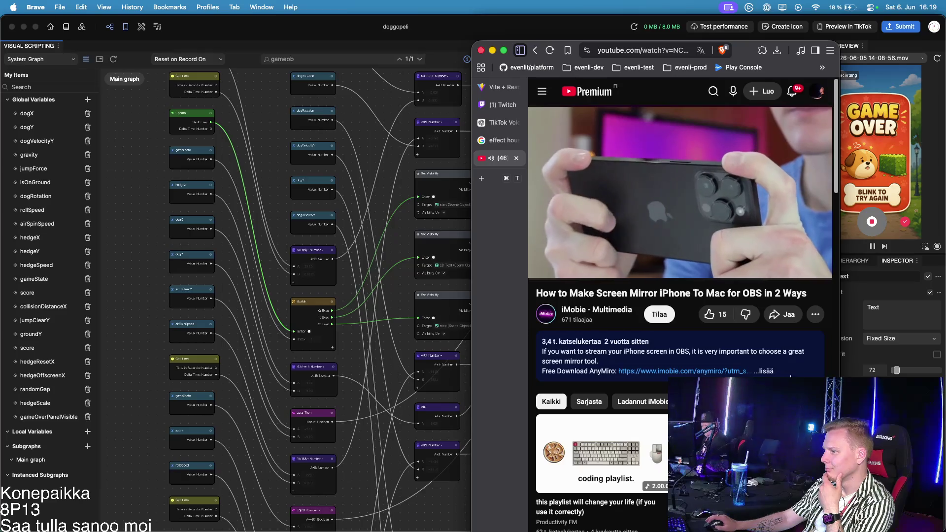
pyautogui.click(763, 371)
pyautogui.scroll(-5, 763, 365)
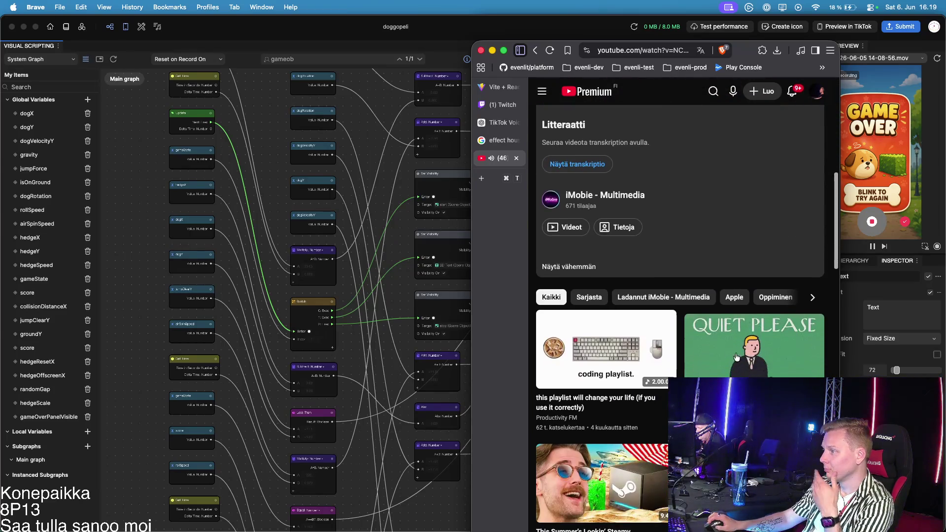
pyautogui.scroll(10, 690, 246)
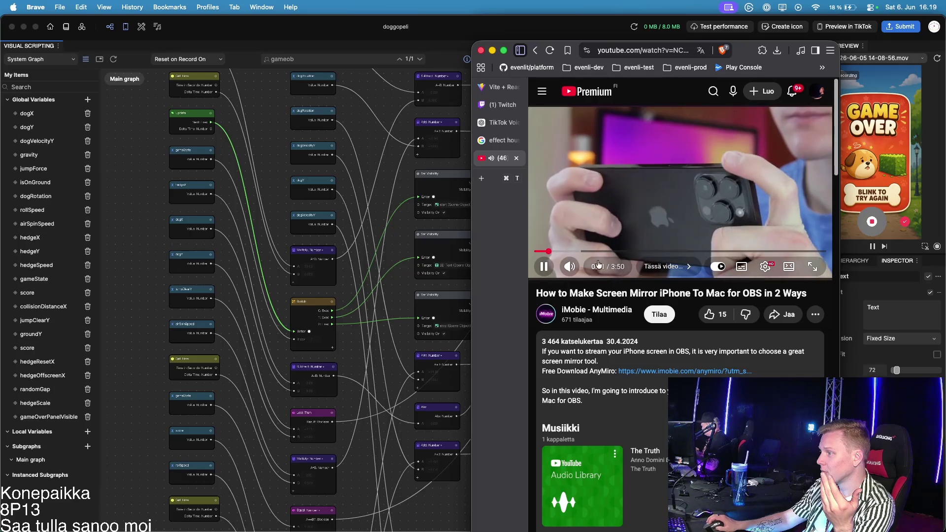
# Skip ahead twice in the tutorial video, then hide the browser to return to Effect House
pyautogui.click(574, 252)
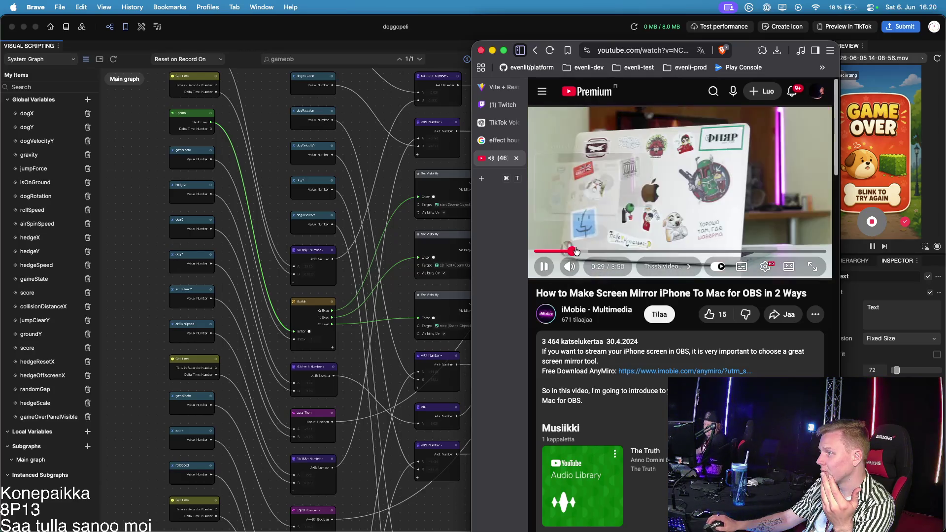
pyautogui.click(628, 251)
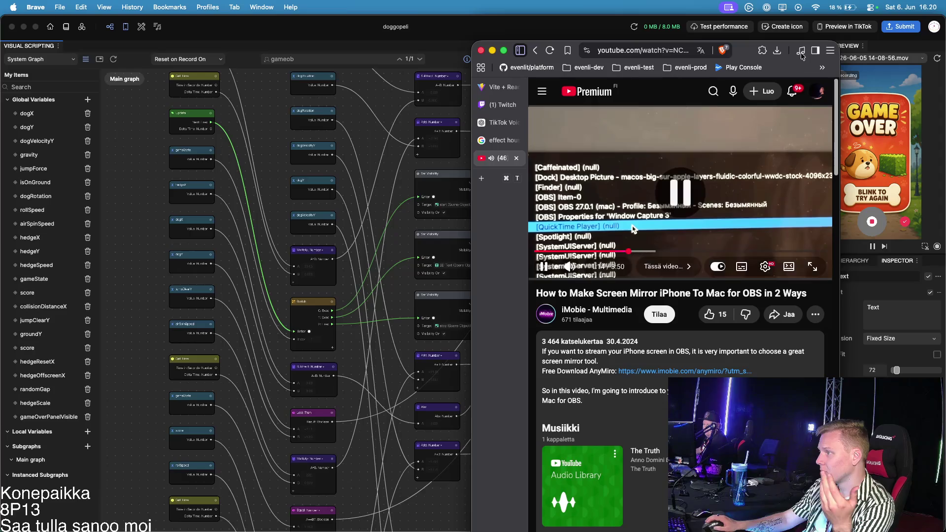
pyautogui.press('super+grave')
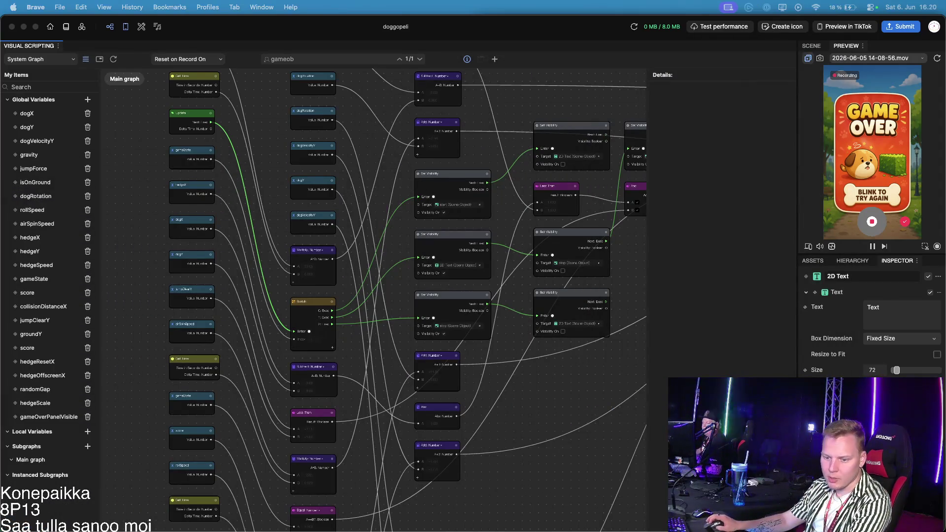
pyautogui.hotkey('alt', 'space')
pyautogui.write('scr')
pyautogui.press('Escape')
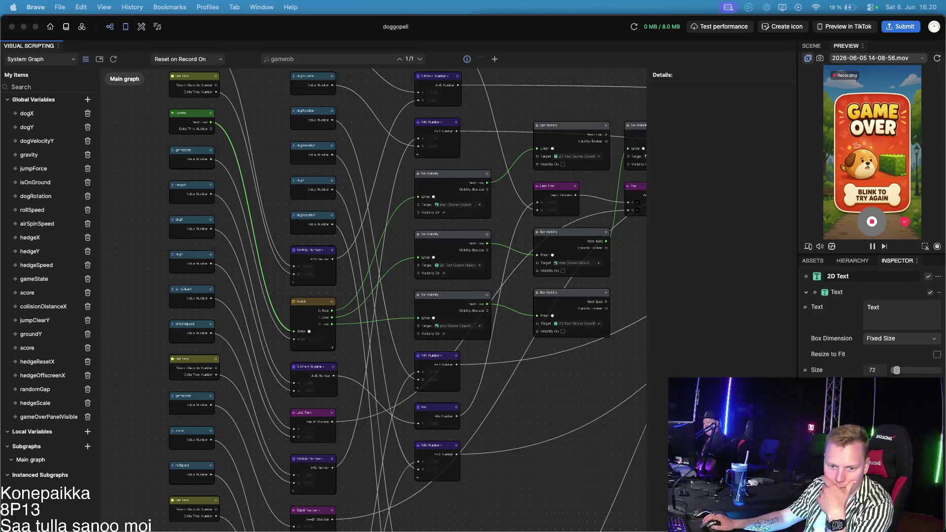
pyautogui.click(590, 60)
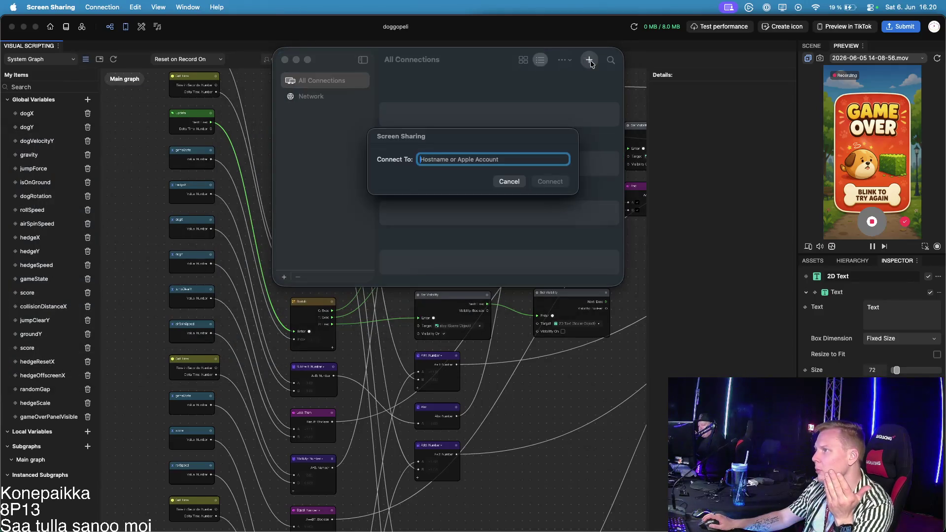
pyautogui.click(503, 182)
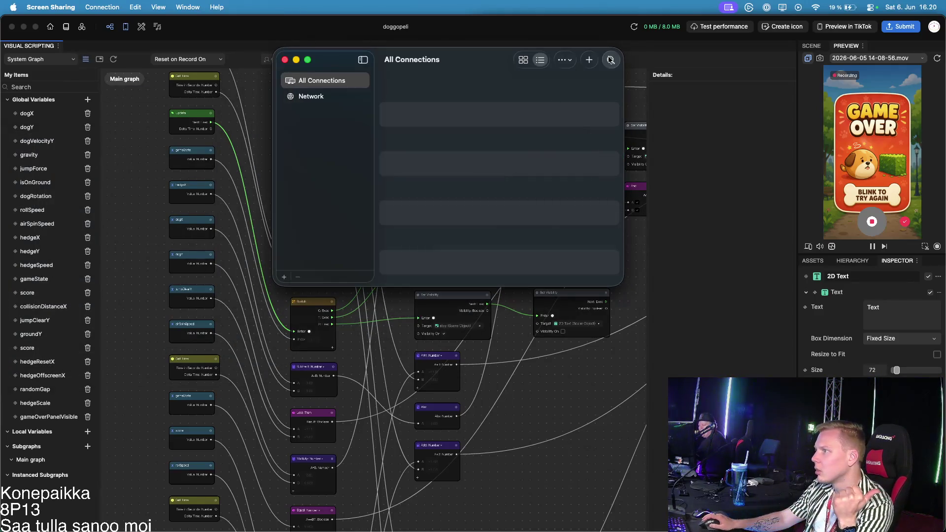
pyautogui.click(524, 60)
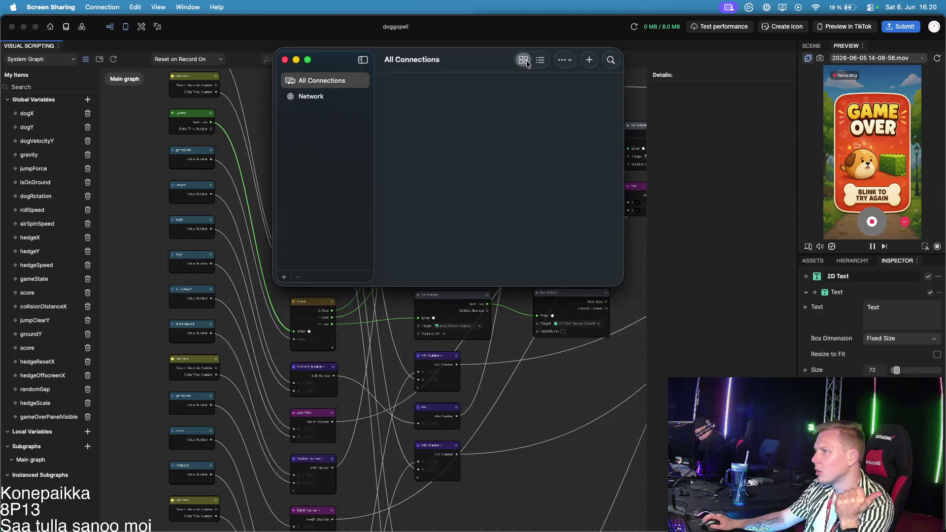
pyautogui.click(540, 60)
pyautogui.hotkey('alt', 'space')
pyautogui.write('iphoin')
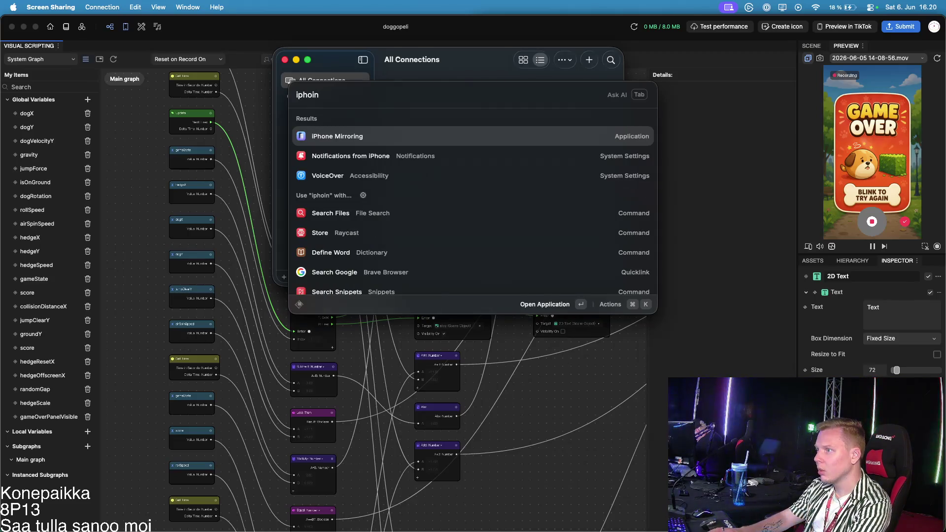
pyautogui.press('Return')
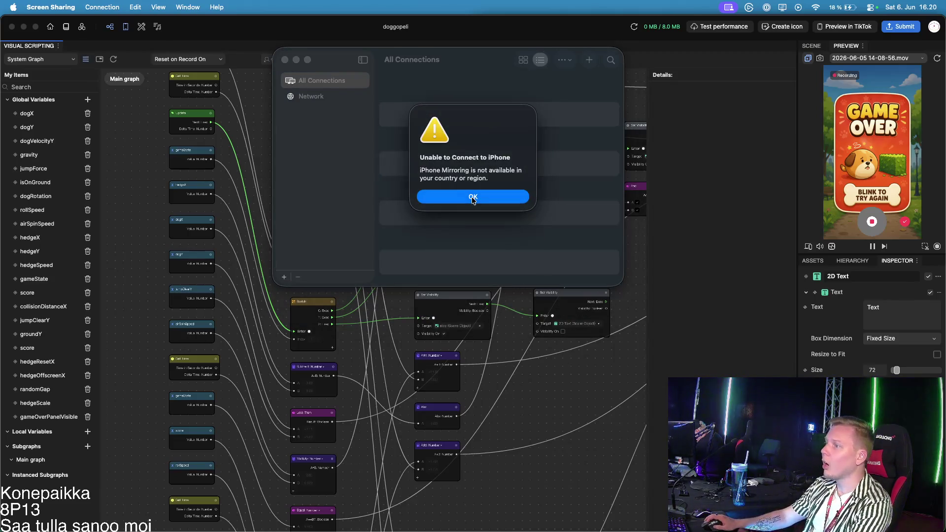
pyautogui.click(473, 198)
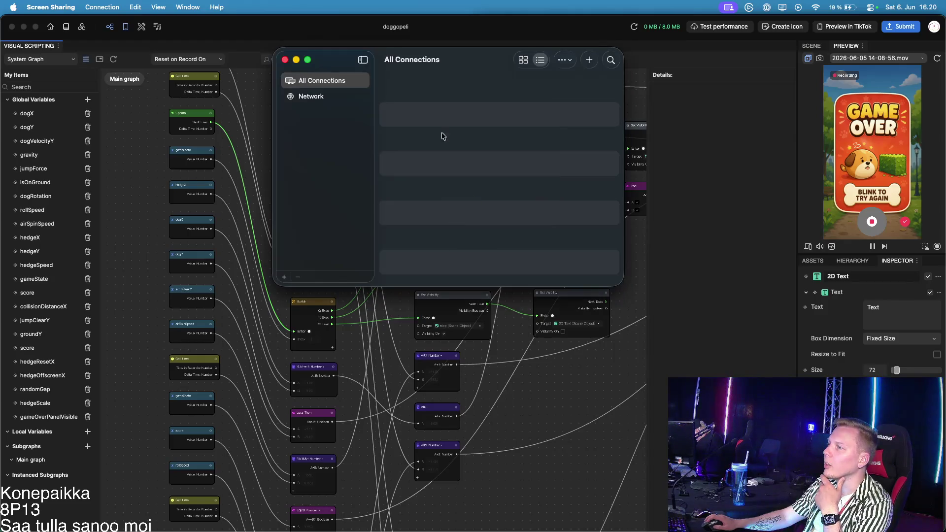
pyautogui.moveTo(454, 67); pyautogui.dragTo(441, 154)
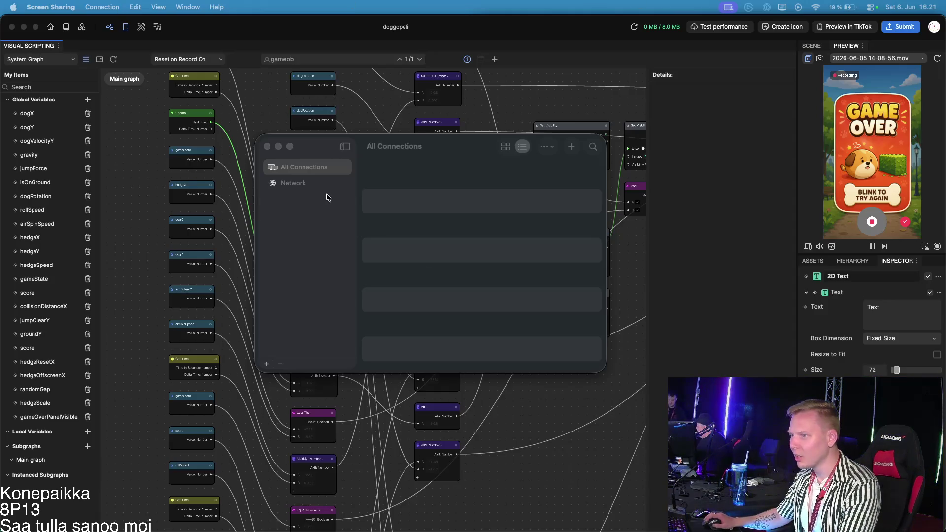
pyautogui.click(267, 147)
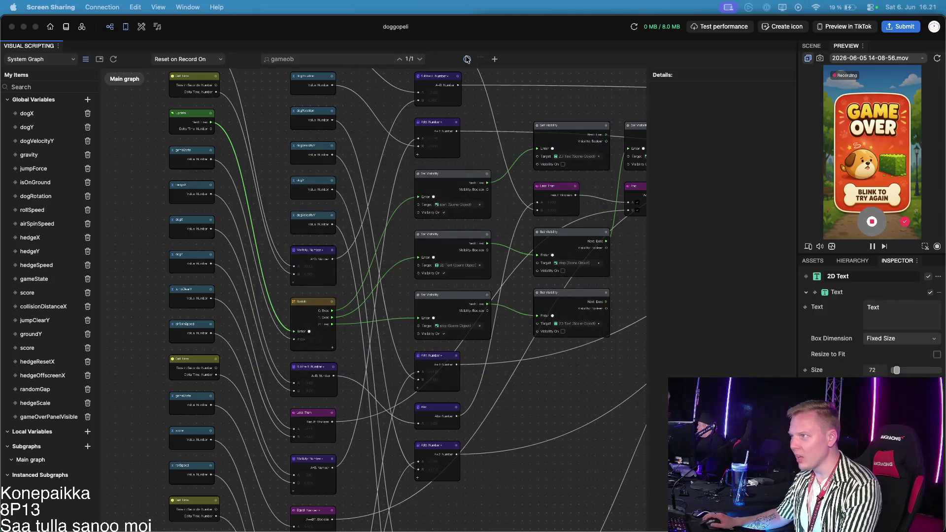
# Search the node library for 'button' and close it without adding a node
pyautogui.click(495, 59)
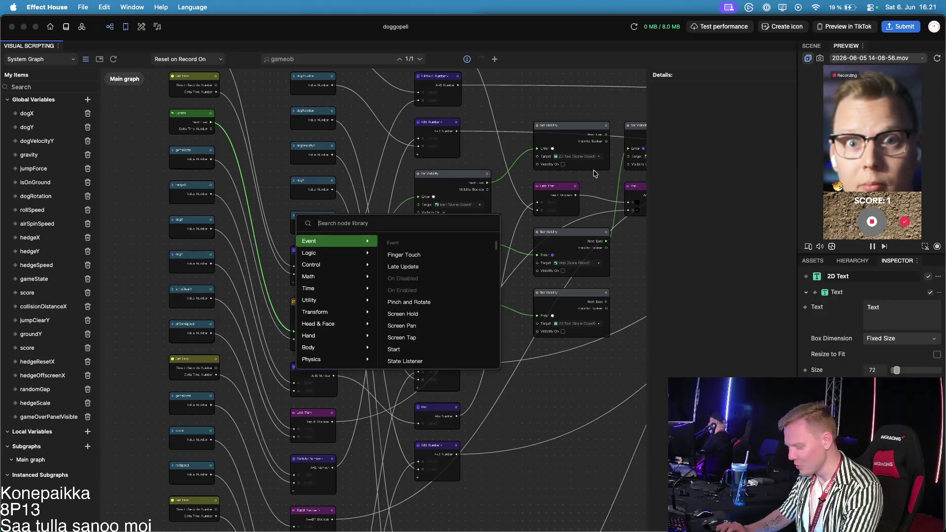
pyautogui.write('button')
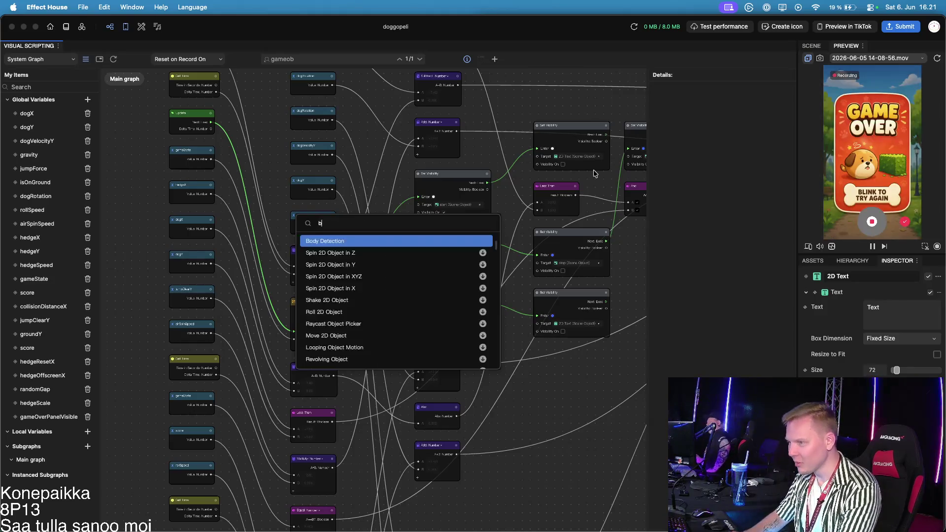
pyautogui.press('Escape')
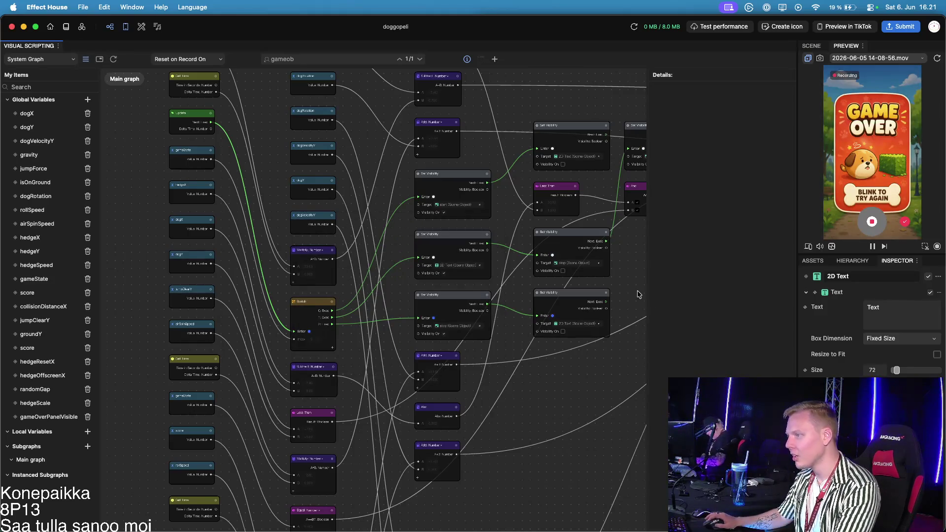
# Show the scene Hierarchy, search the Add object list for 'but', then cancel without adding
pyautogui.click(813, 261)
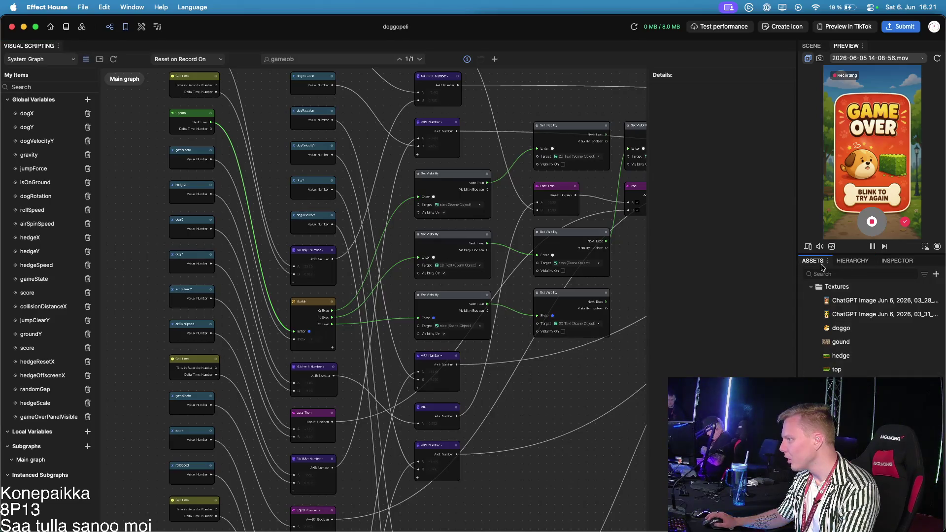
pyautogui.click(853, 261)
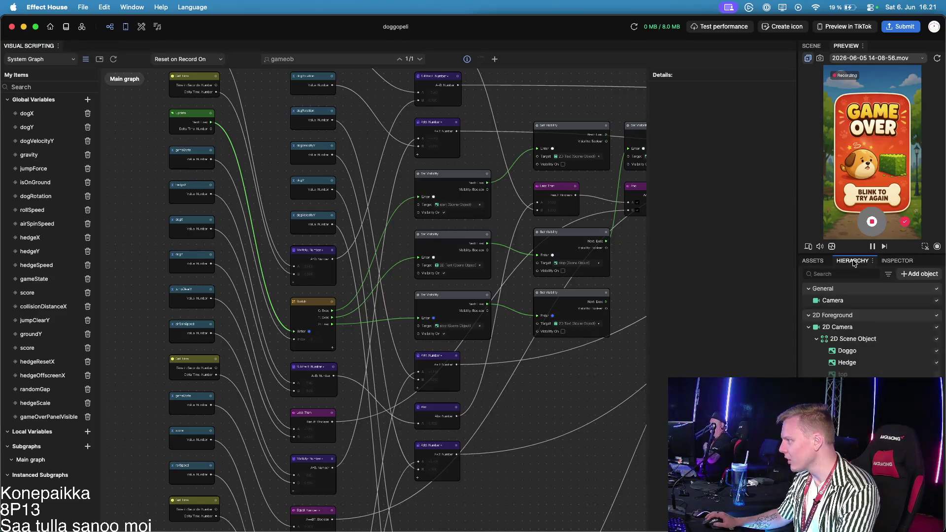
pyautogui.click(919, 274)
pyautogui.write('but')
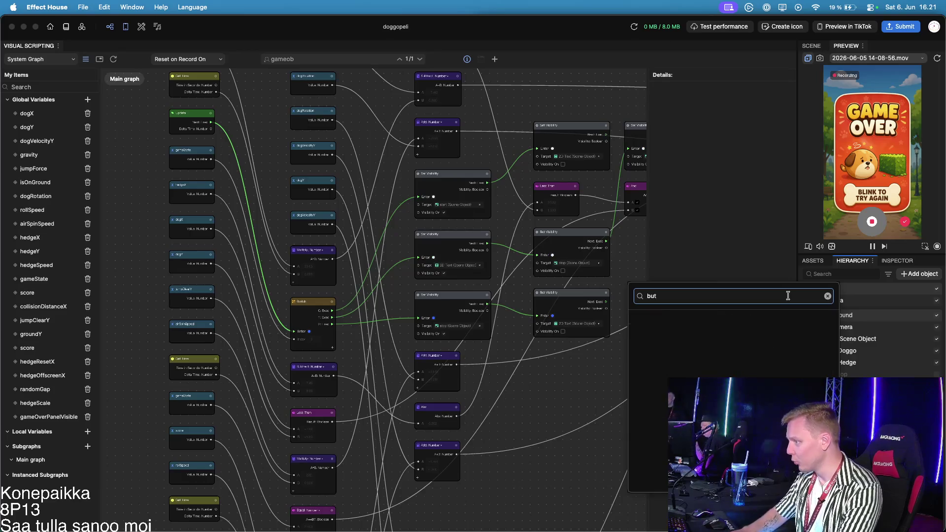
pyautogui.press('BackSpace')
pyautogui.press('BackSpace')
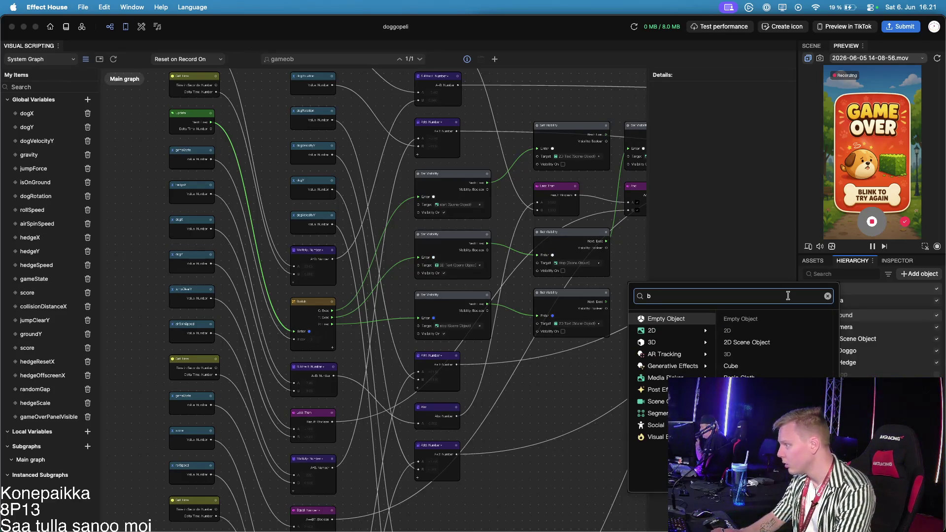
pyautogui.press('BackSpace')
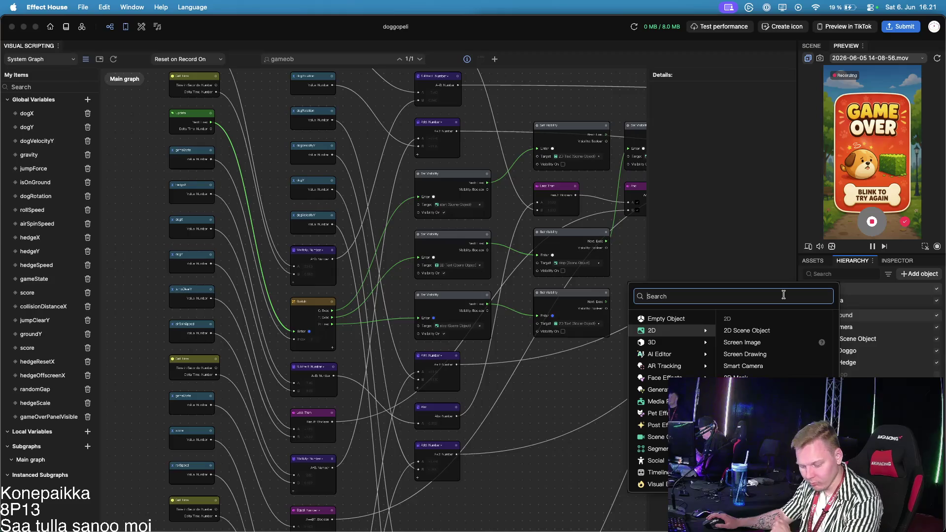
pyautogui.click(793, 257)
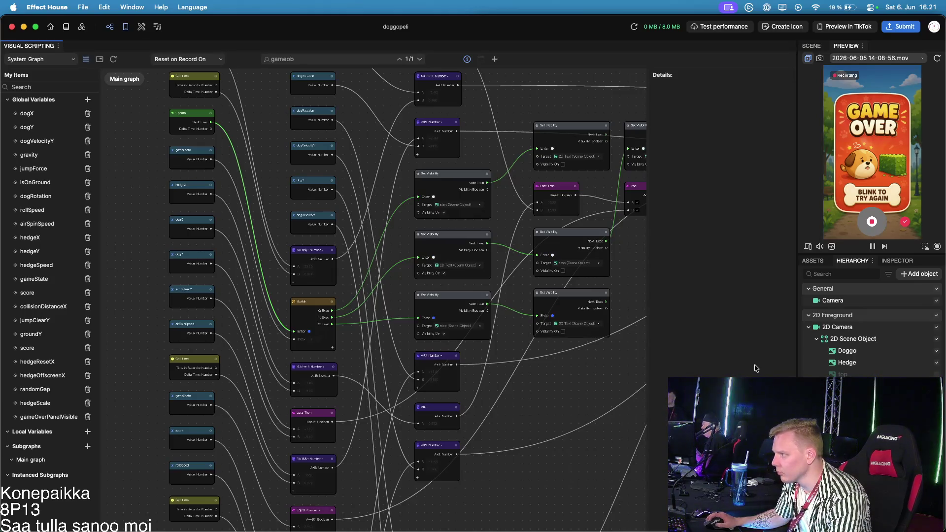
# Stop the preview recording, then switch between app windows
pyautogui.click(872, 145)
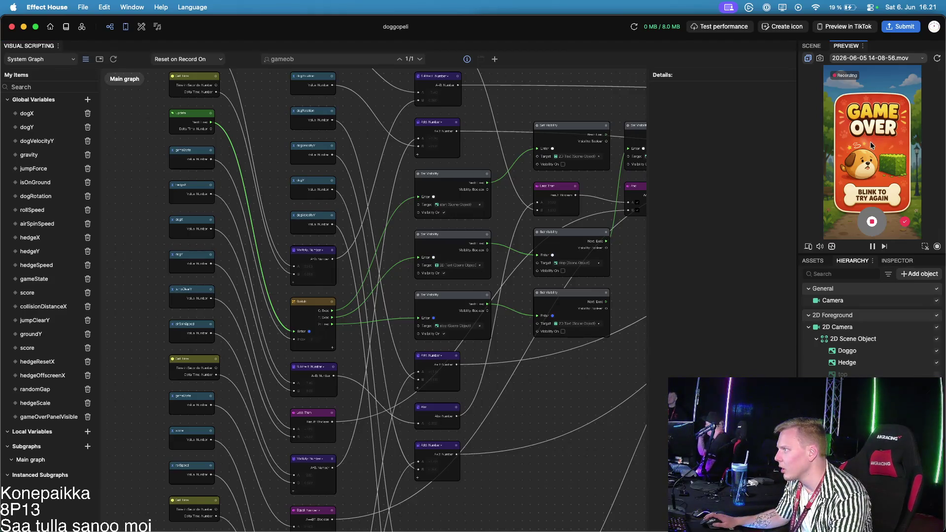
pyautogui.click(872, 221)
pyautogui.press('super+Tab')
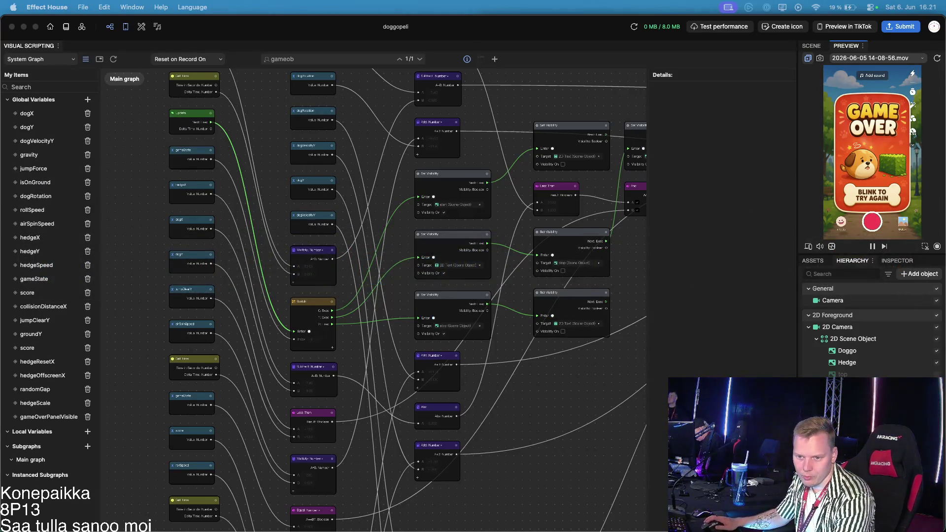
pyautogui.press('super+Tab')
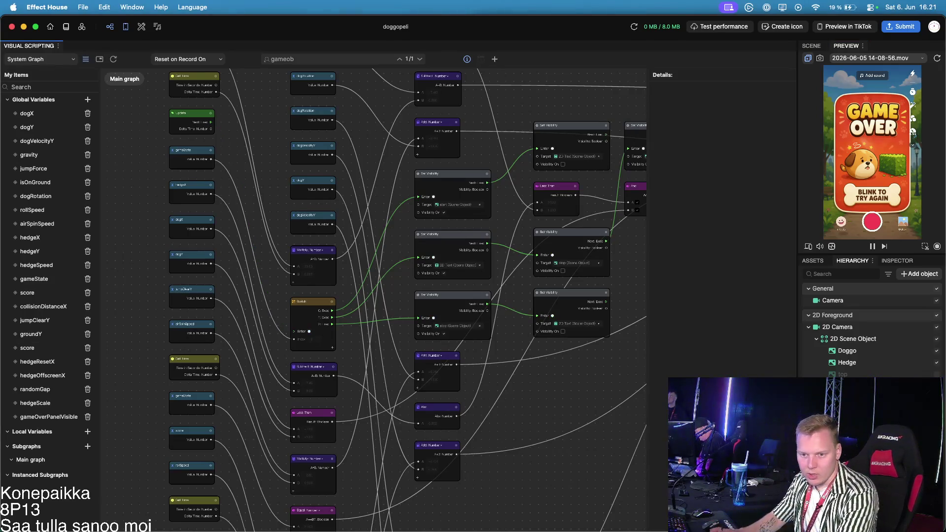
pyautogui.press('super+Tab')
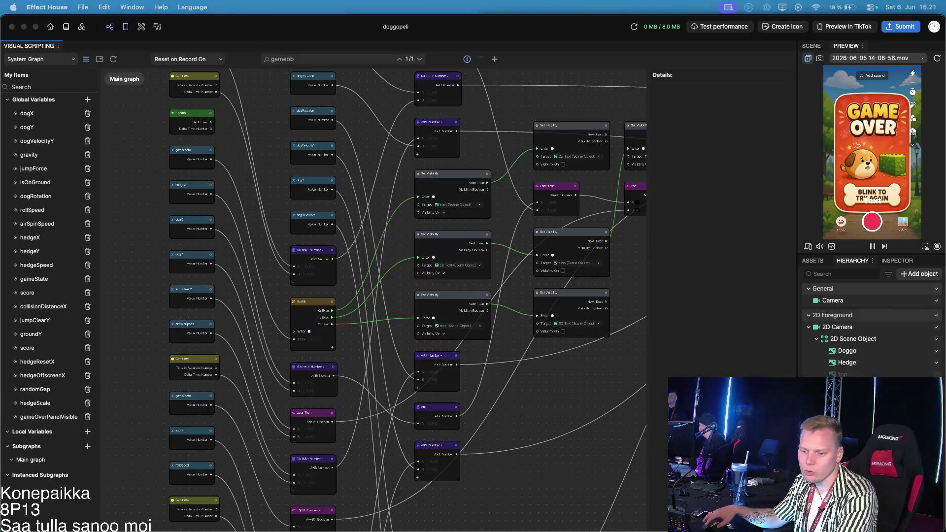
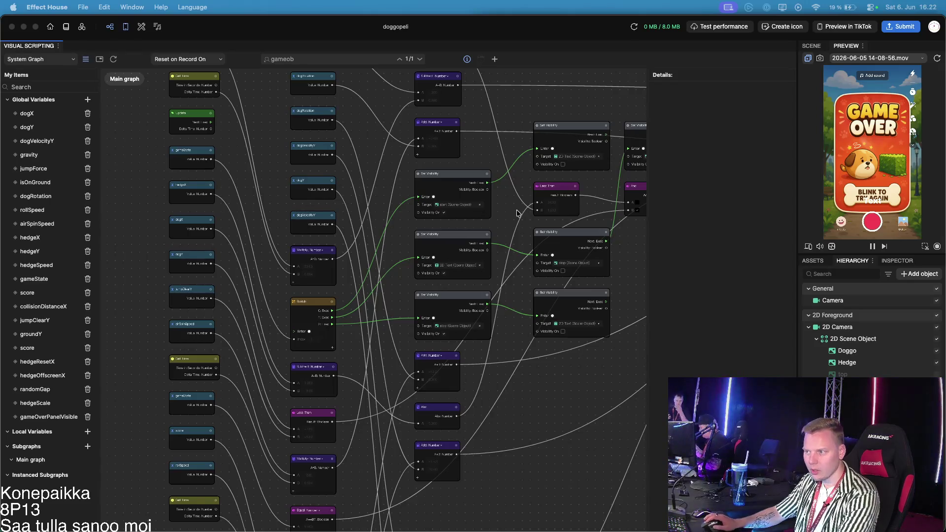
# Navigate the node graph to bring the And, Less Than and Set Visibility nodes into view
pyautogui.scroll(3, 376, 261)
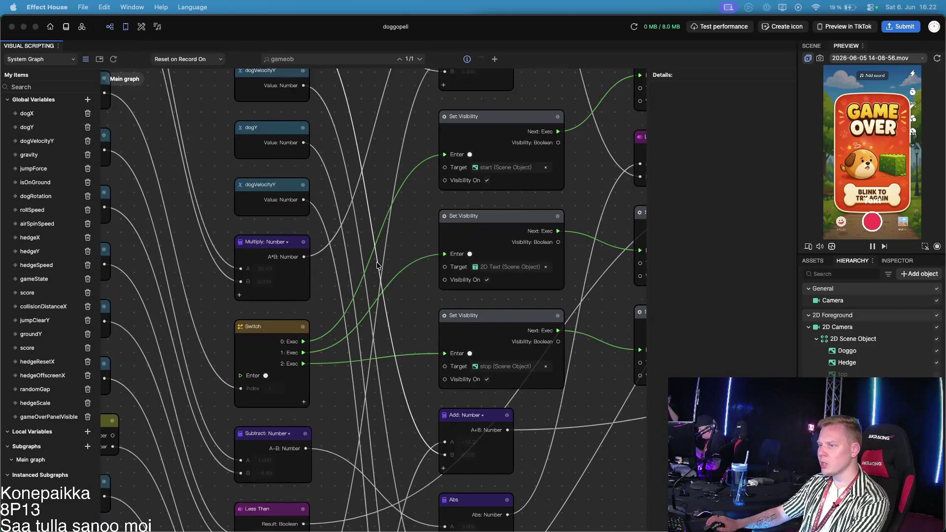
pyautogui.moveTo(382, 440); pyautogui.dragTo(382, 439)
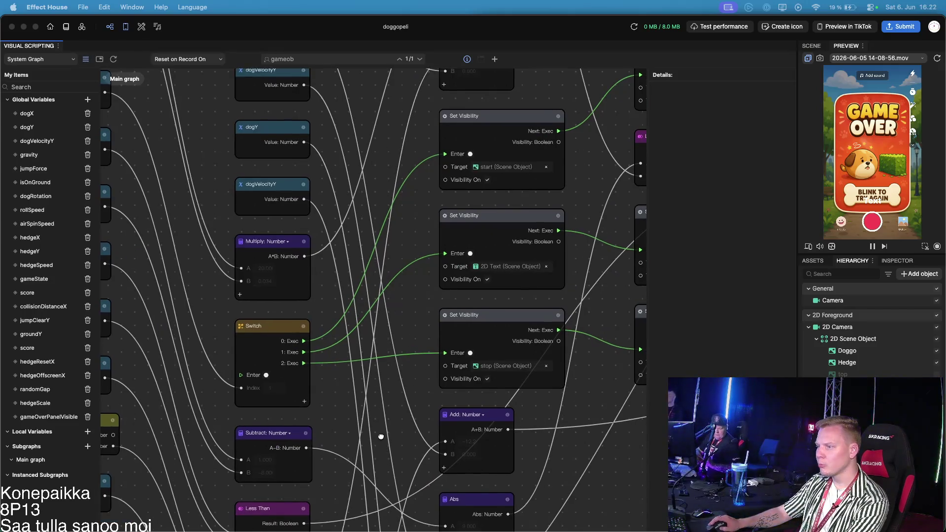
pyautogui.scroll(-5, 382, 438)
pyautogui.scroll(-5, 475, 264)
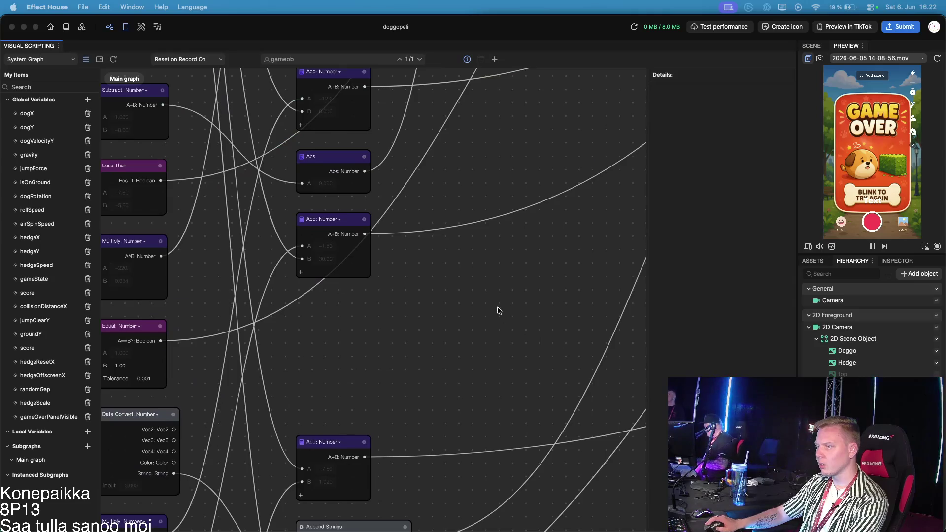
pyautogui.scroll(-3, 495, 303)
pyautogui.scroll(-2, 450, 239)
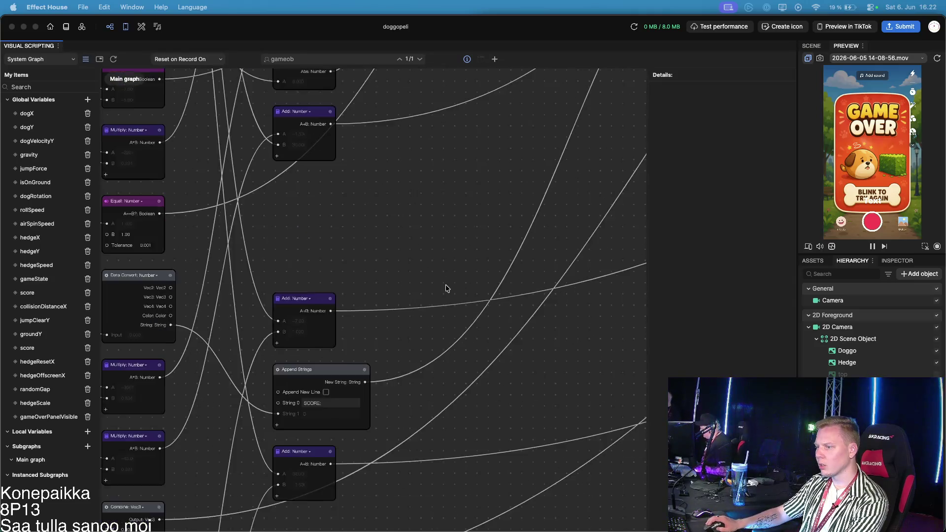
pyautogui.scroll(-5, 446, 290)
pyautogui.scroll(-2, 493, 342)
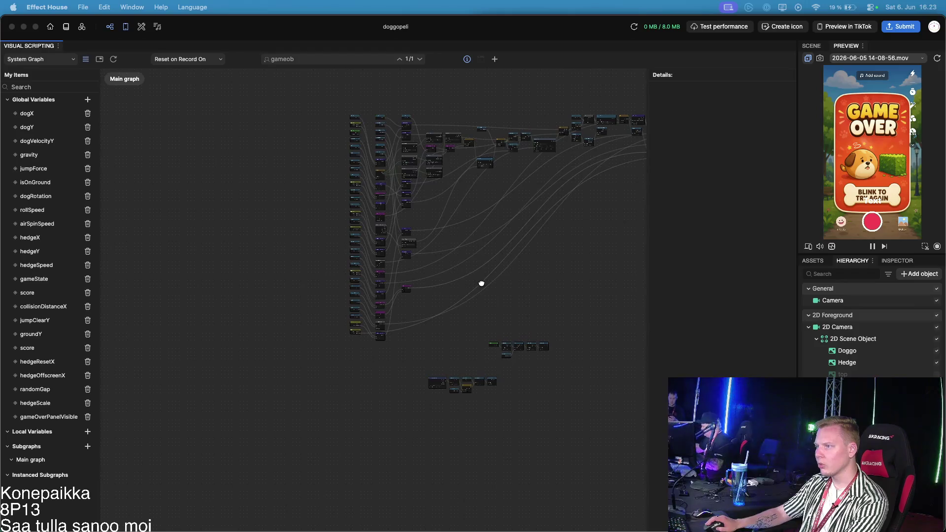
pyautogui.hscroll(2, 443, 321)
pyautogui.scroll(8, 417, 379)
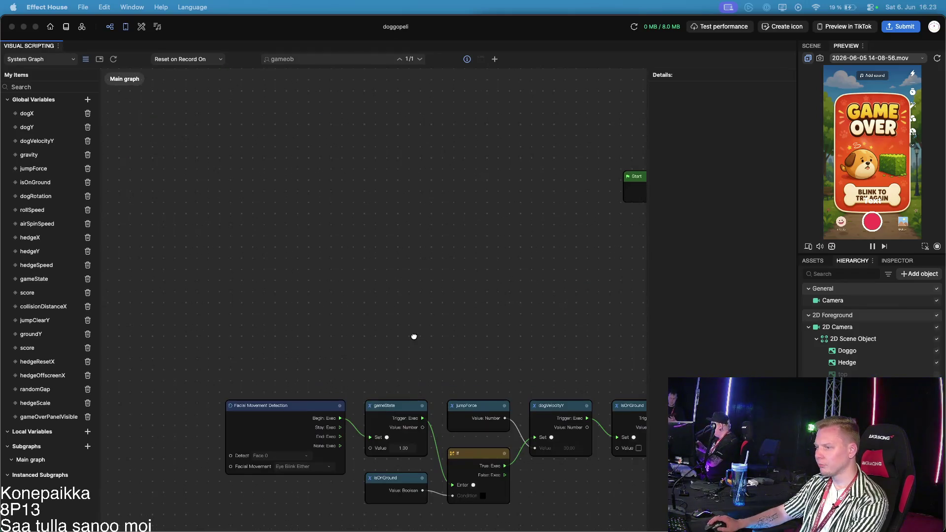
pyautogui.moveTo(415, 337); pyautogui.dragTo(393, 243)
pyautogui.scroll(-5, 360, 263)
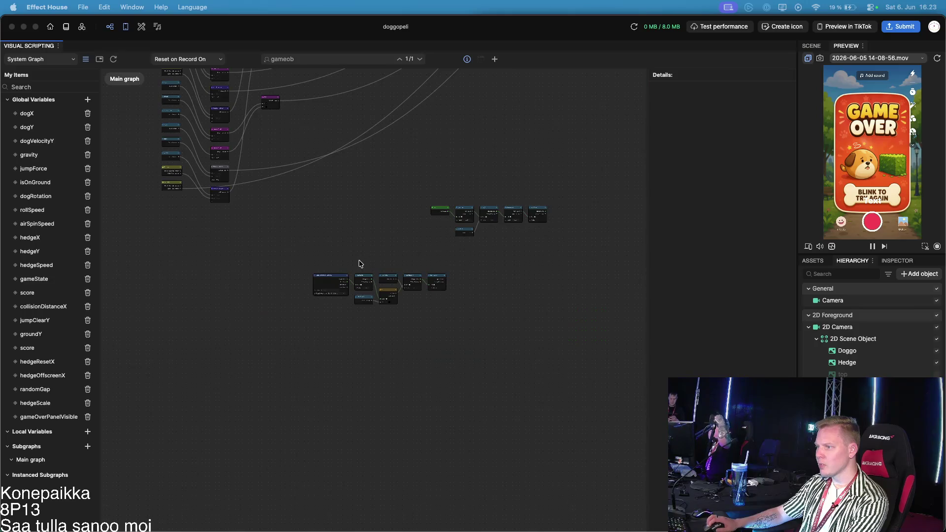
pyautogui.scroll(3, 476, 402)
pyautogui.moveTo(202, 127)
pyautogui.mouseDown()
pyautogui.moveTo(295, 265)
pyautogui.moveTo(361, 429)
pyautogui.moveTo(234, 269)
pyautogui.mouseUp()
pyautogui.scroll(5, 264, 258)
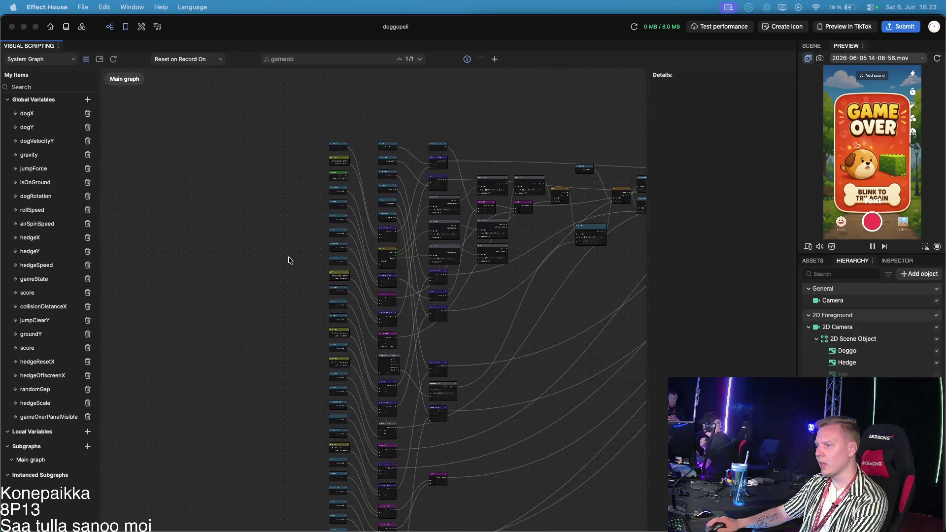
pyautogui.moveTo(511, 310); pyautogui.dragTo(353, 296)
pyautogui.scroll(2, 513, 294)
pyautogui.moveTo(627, 371); pyautogui.dragTo(545, 364)
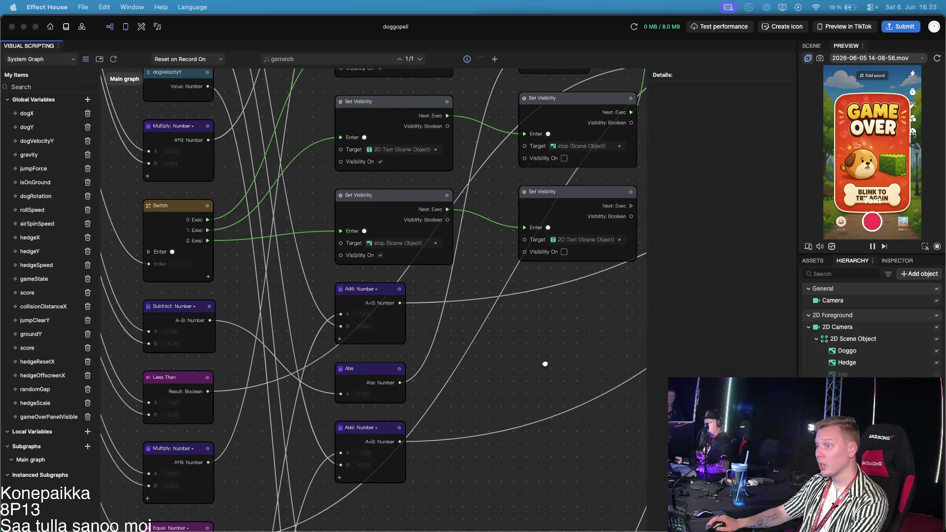
pyautogui.moveTo(470, 268)
pyautogui.mouseDown()
pyautogui.moveTo(469, 308)
pyautogui.moveTo(415, 334)
pyautogui.moveTo(363, 338)
pyautogui.moveTo(303, 370)
pyautogui.mouseUp()
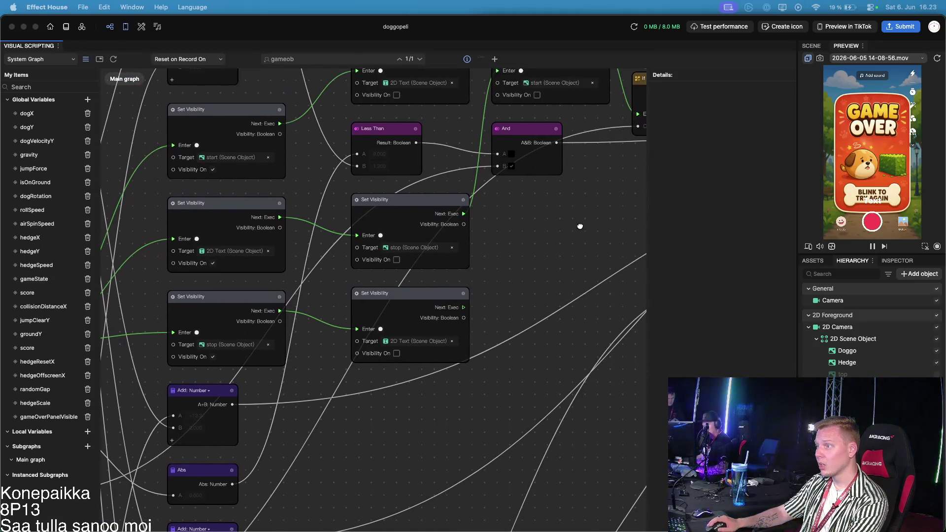
pyautogui.moveTo(581, 226); pyautogui.dragTo(484, 308)
# Place the start Set Visibility node below the And node, then bring up Pixlr's Bark Bounce image
pyautogui.moveTo(463, 121); pyautogui.dragTo(465, 122)
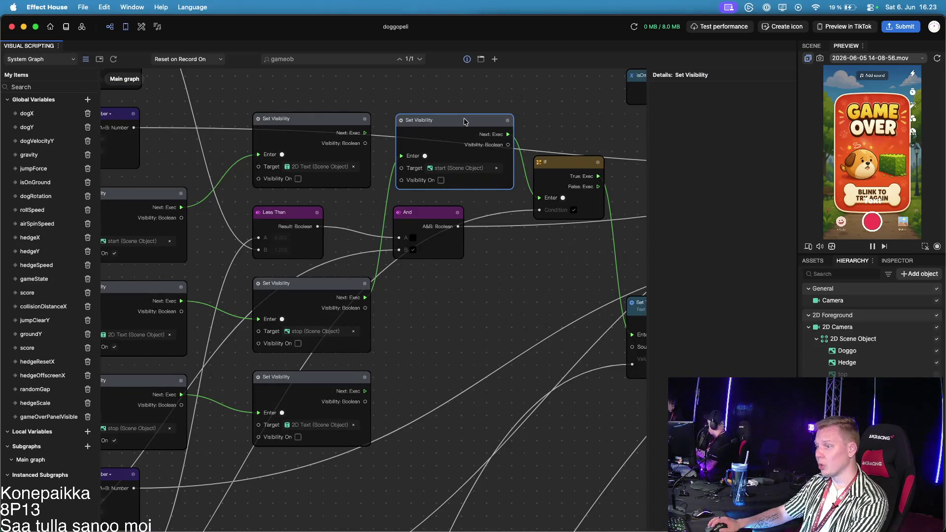
pyautogui.moveTo(464, 122); pyautogui.dragTo(486, 296)
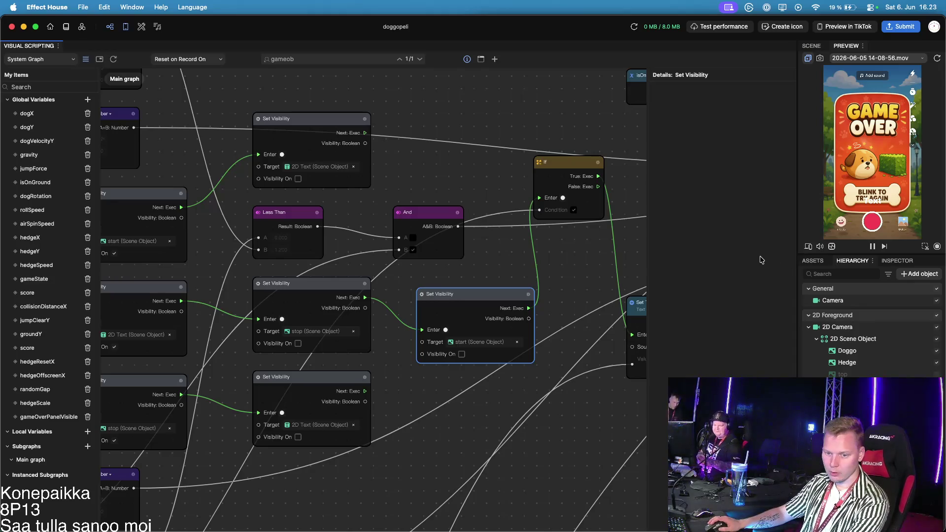
pyautogui.scroll(-10, 481, 397)
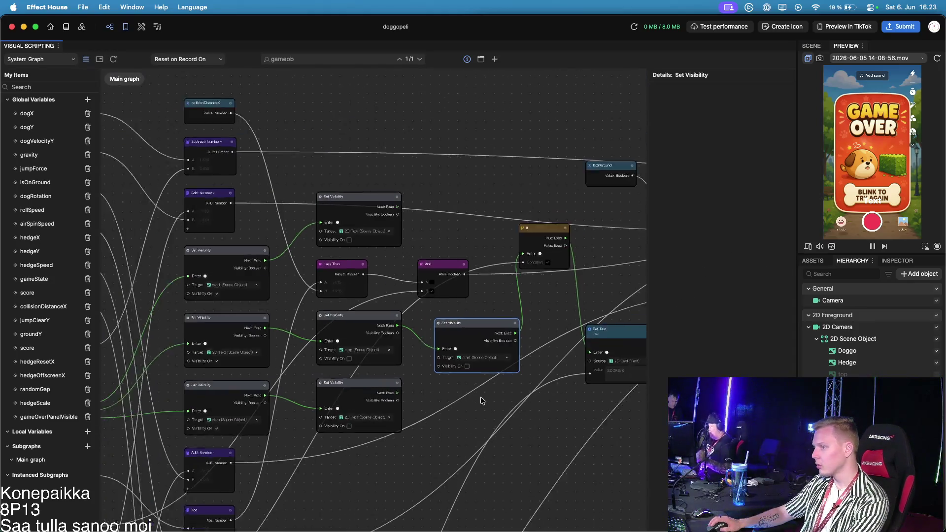
pyautogui.moveTo(502, 379); pyautogui.dragTo(540, 336)
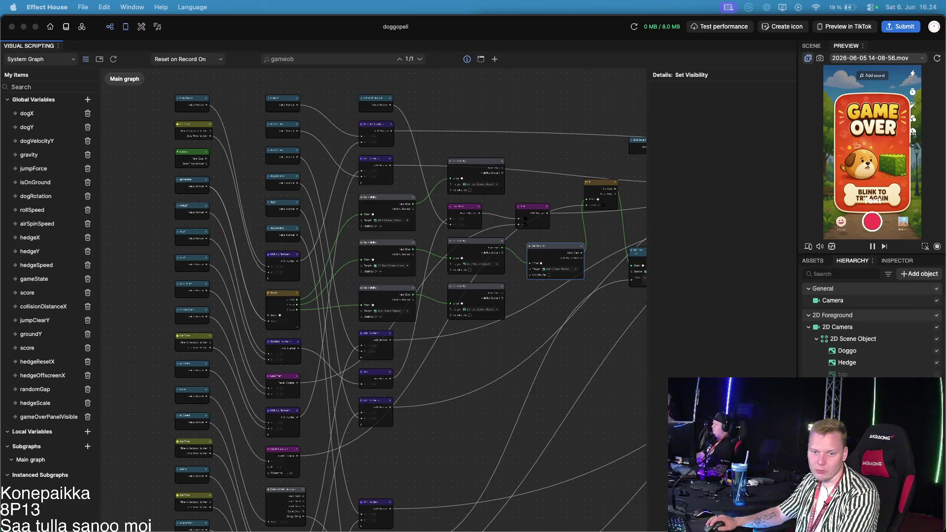
pyautogui.press('super+Tab')
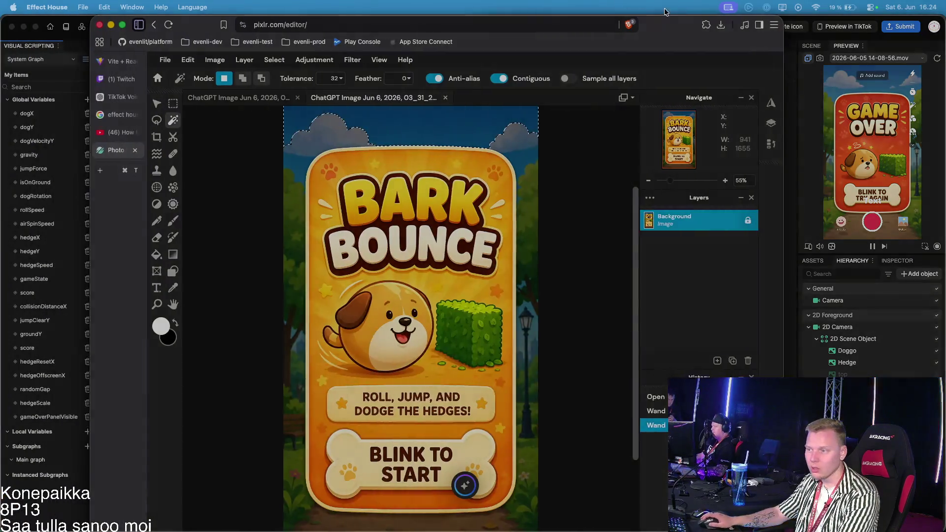
# Try magnetic lasso traces around the card, cancel them, and return to the Magic Wand
pyautogui.click(703, 42)
pyautogui.scroll(2, 345, 136)
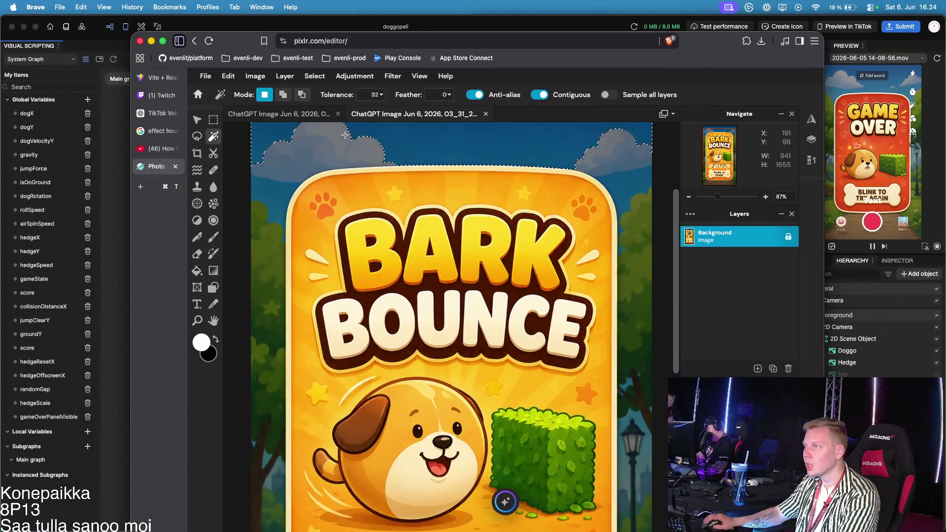
pyautogui.scroll(-4, 345, 136)
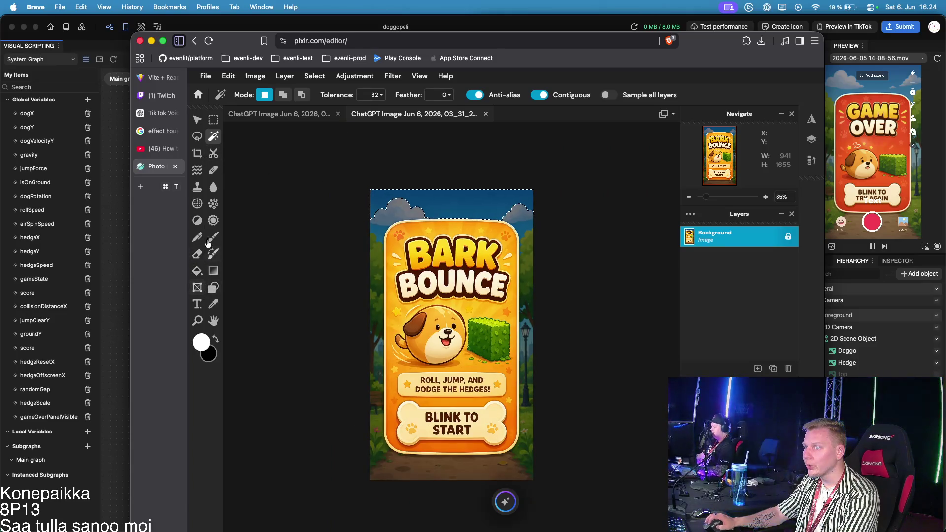
pyautogui.click(197, 136)
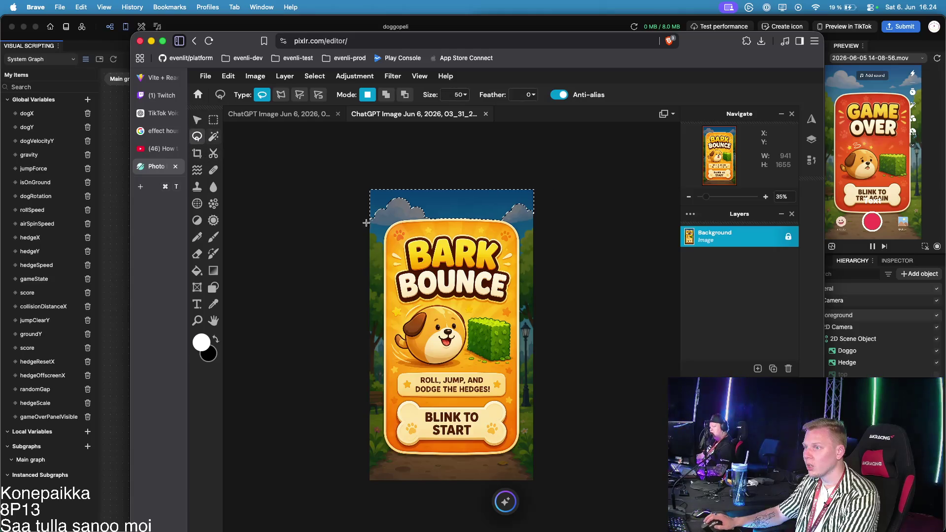
pyautogui.click(321, 96)
pyautogui.click(381, 263)
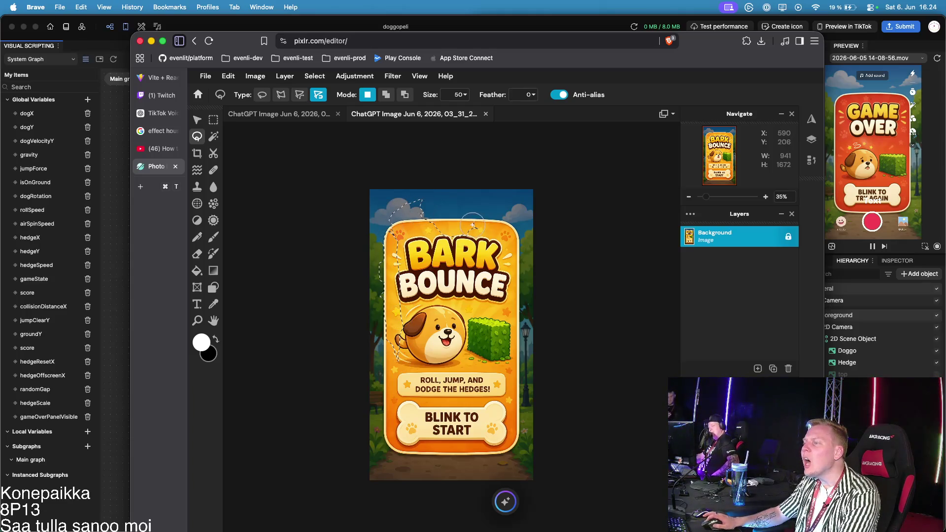
pyautogui.click(448, 221)
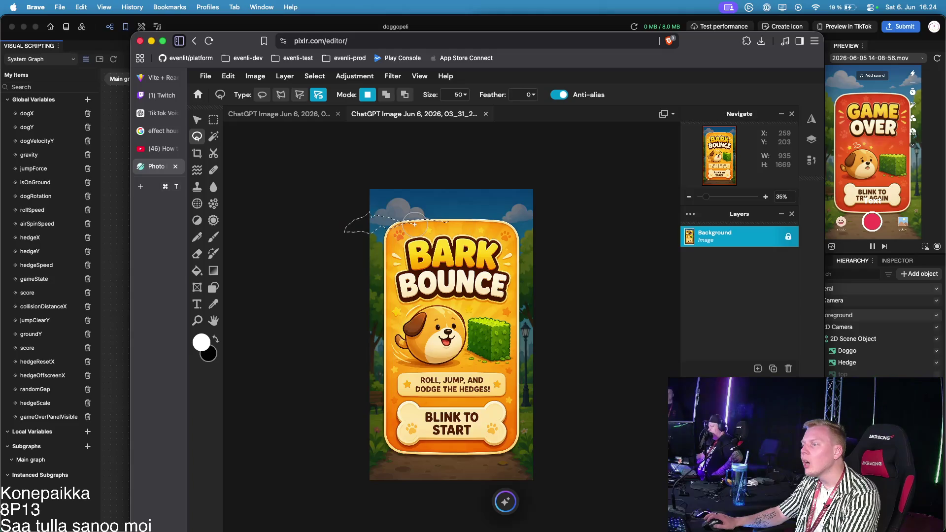
pyautogui.press('Escape')
pyautogui.click(237, 283)
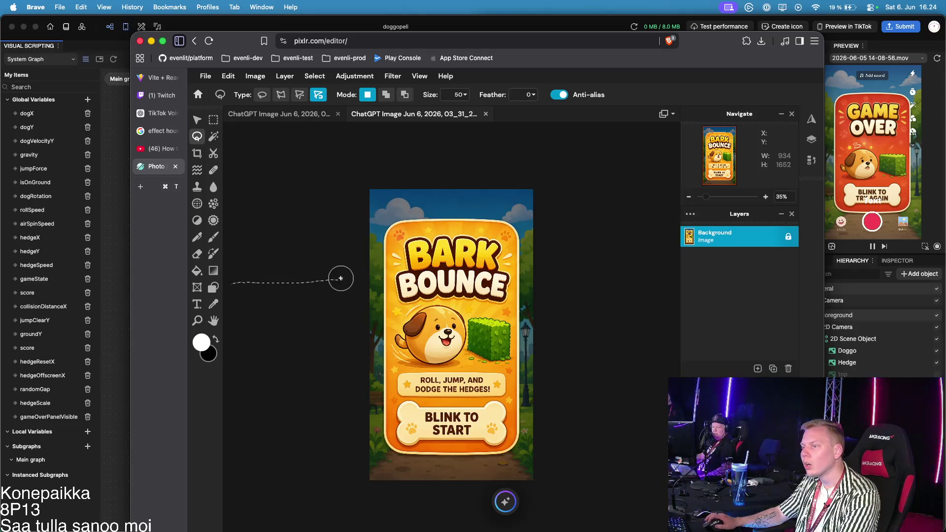
pyautogui.press('Escape')
pyautogui.click(214, 140)
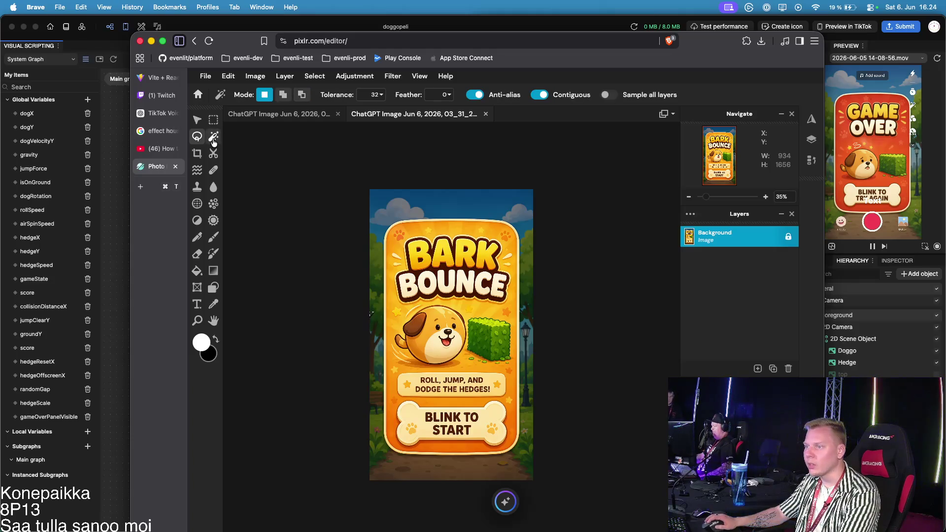
# Cut the top sky strip, the top-right cloud and the right-edge strip to transparency
pyautogui.click(434, 207)
pyautogui.hotkey('ctrl', 'x')
pyautogui.click(526, 229)
pyautogui.hotkey('ctrl', 'x')
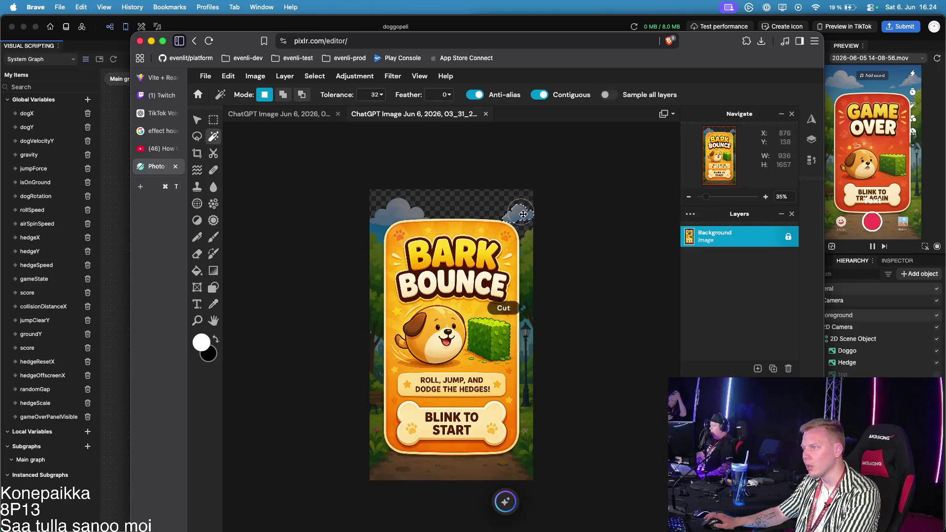
pyautogui.click(526, 257)
pyautogui.hotkey('ctrl', 'x')
pyautogui.click(526, 355)
pyautogui.hotkey('ctrl', 'x')
# Cut the bottom ground strip, the upper-left strip, the leftover cloud and the blue patch, then zoom in
pyautogui.click(379, 424)
pyautogui.hotkey('ctrl', 'x')
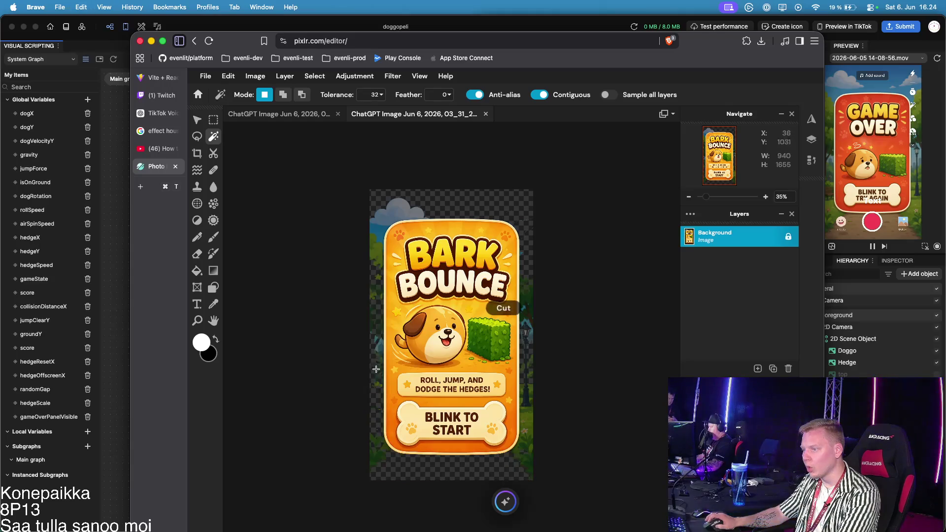
pyautogui.click(376, 243)
pyautogui.hotkey('ctrl', 'x')
pyautogui.click(394, 207)
pyautogui.hotkey('ctrl', 'x')
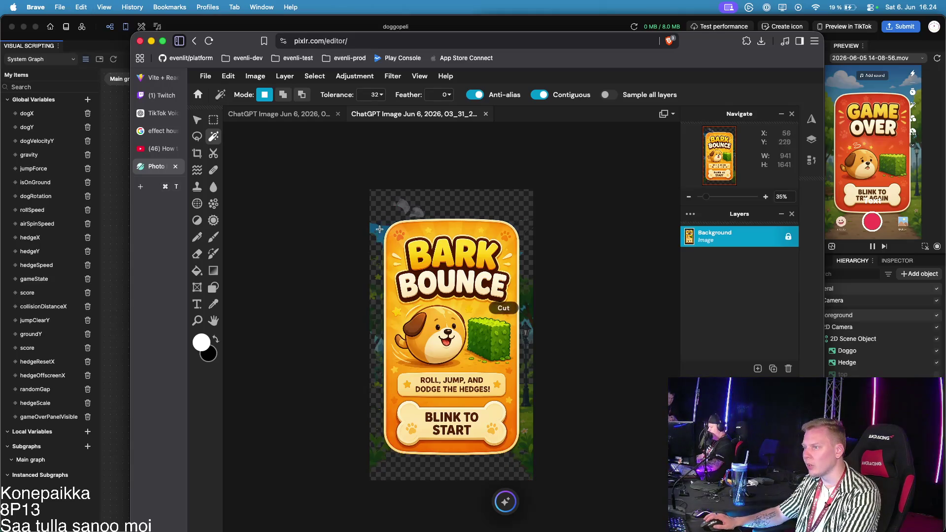
pyautogui.click(376, 225)
pyautogui.hotkey('ctrl', 'x')
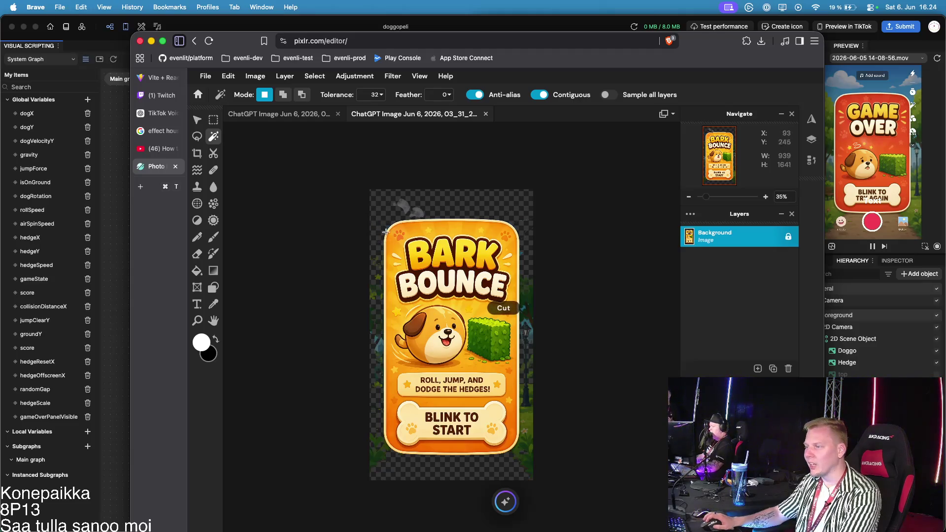
pyautogui.hotkey('ctrl', '+')
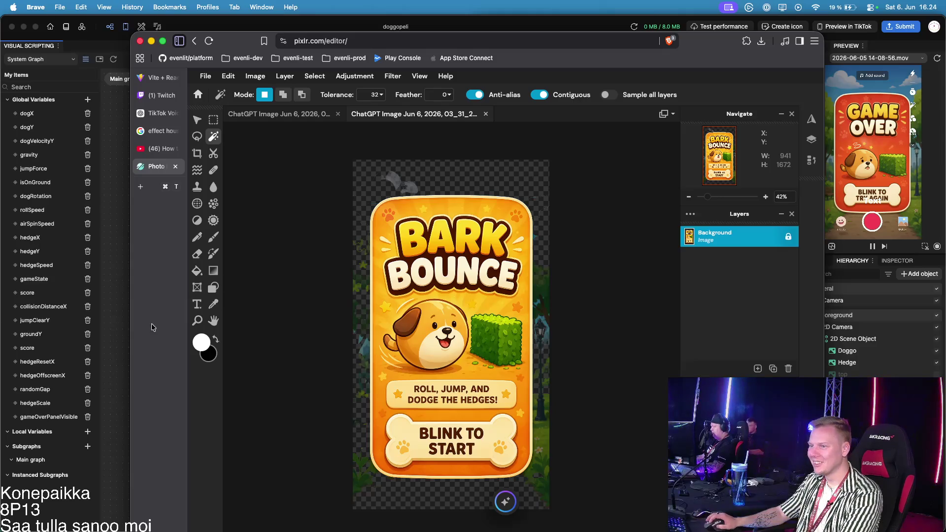
# Switch to the Eraser with an enlarged brush size
pyautogui.click(197, 254)
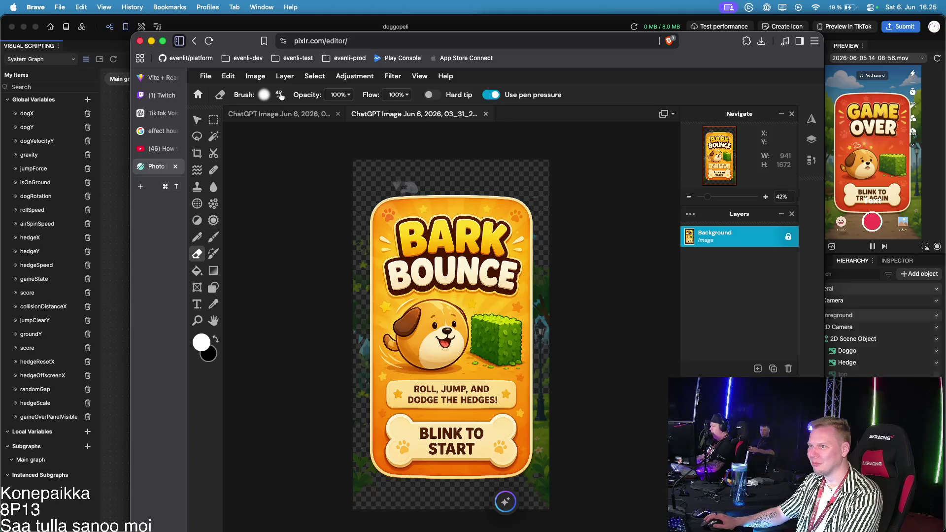
pyautogui.click(279, 95)
pyautogui.moveTo(283, 130); pyautogui.dragTo(311, 130)
pyautogui.click(591, 176)
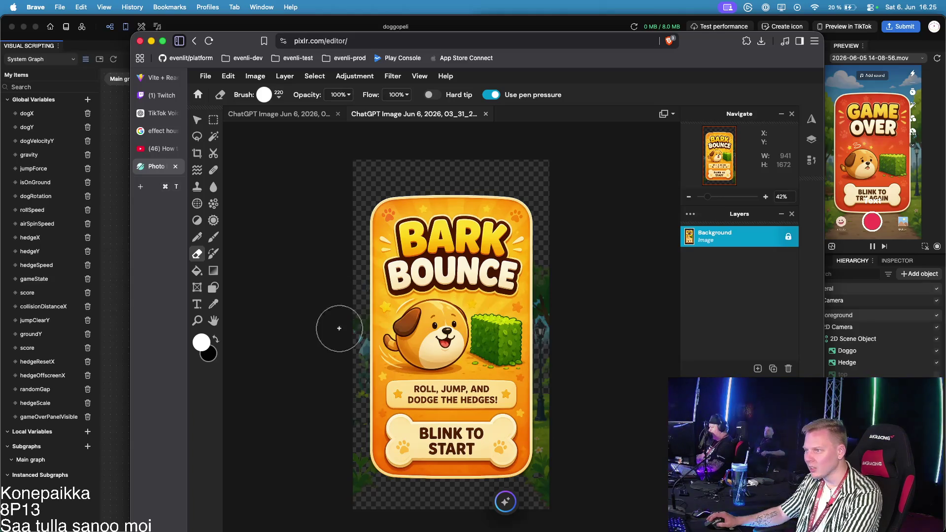
pyautogui.scroll(5, 451, 291)
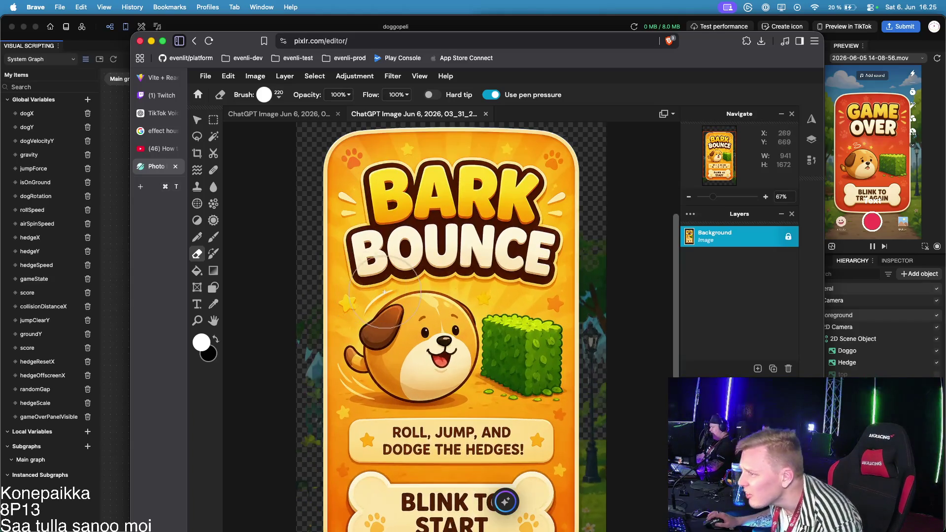
pyautogui.scroll(-3, 572, 290)
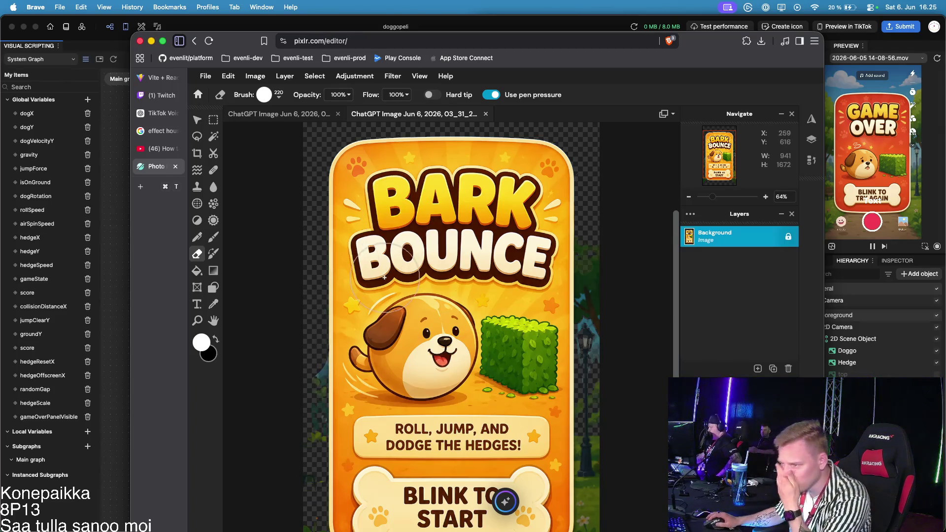
pyautogui.scroll(-3, 395, 382)
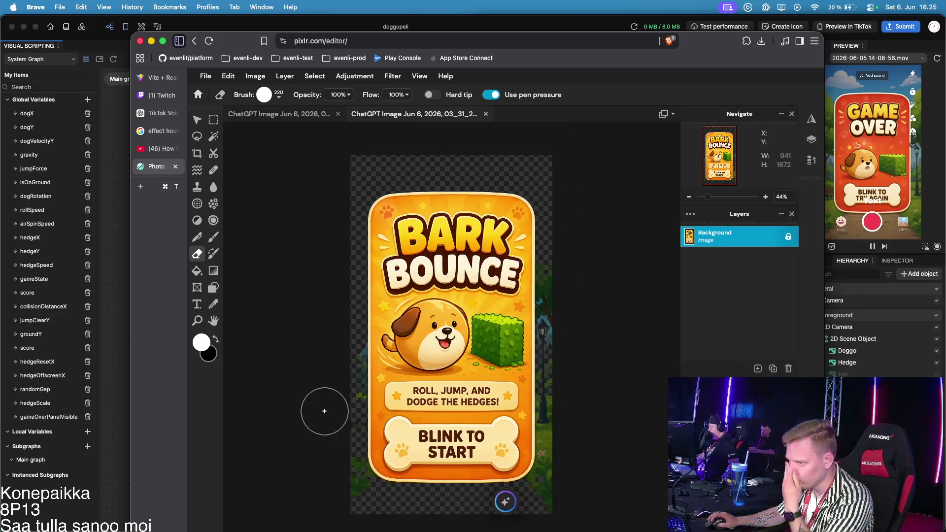
# Raise Magic Wand tolerance to 121 and select the green strips beside the card
pyautogui.click(213, 138)
pyautogui.click(390, 182)
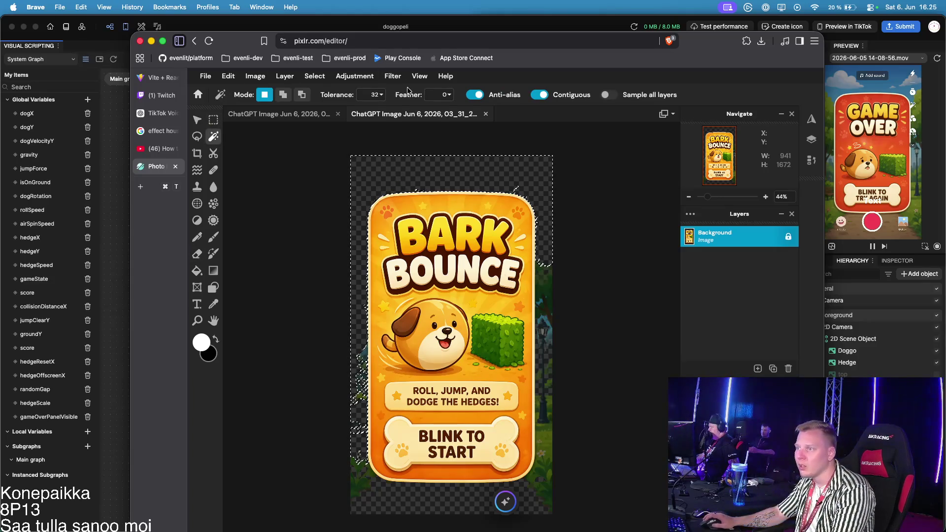
pyautogui.click(379, 95)
pyautogui.moveTo(318, 116); pyautogui.dragTo(334, 116)
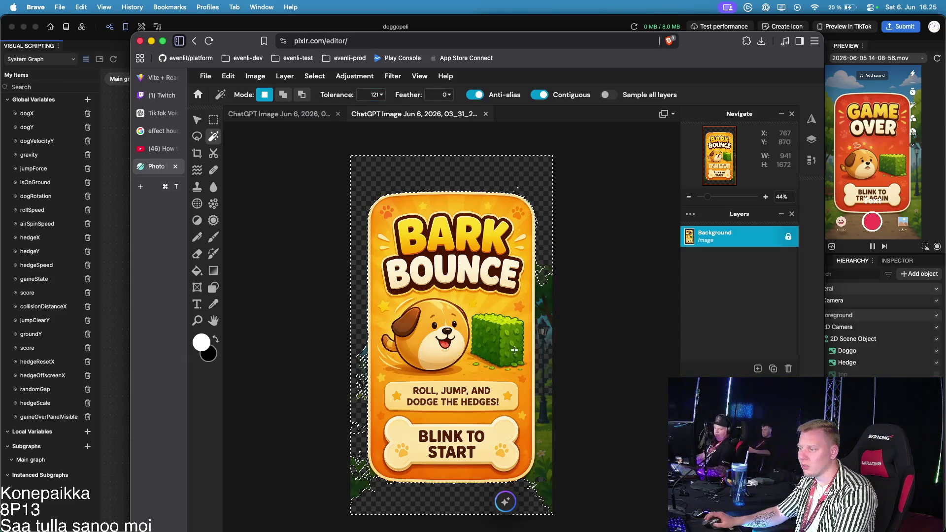
pyautogui.press('super+d')
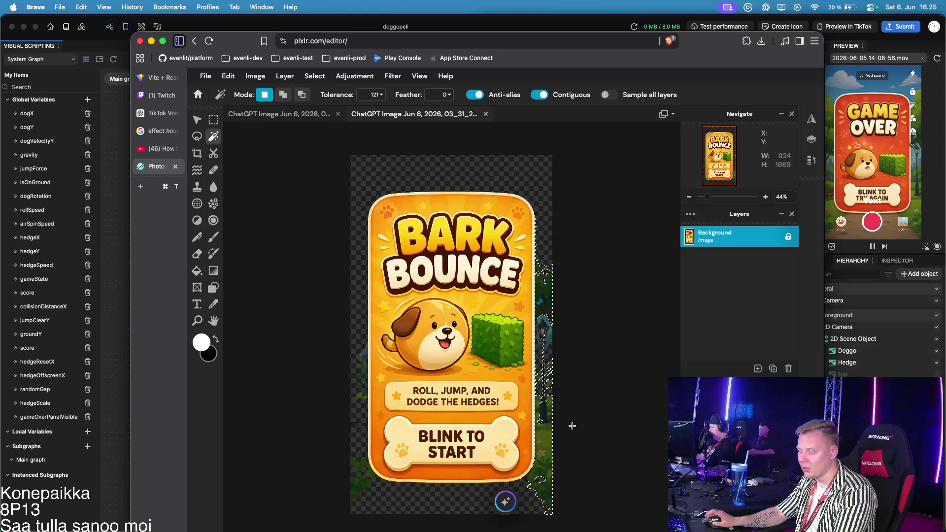
pyautogui.click(545, 321)
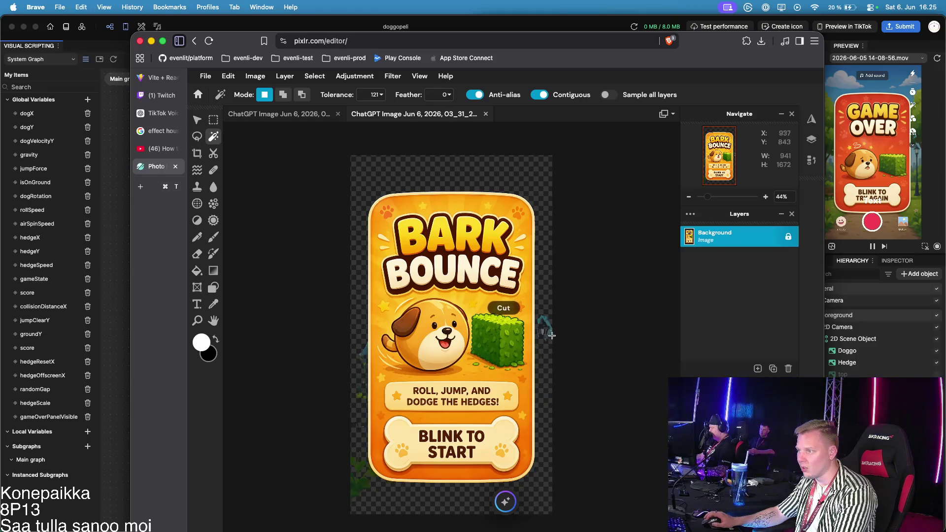
pyautogui.click(545, 329)
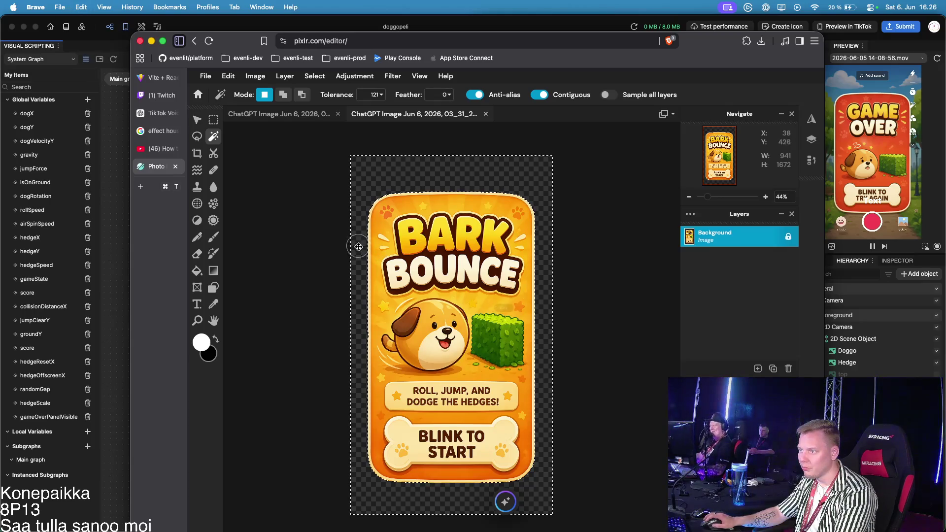
pyautogui.scroll(-2, 447, 411)
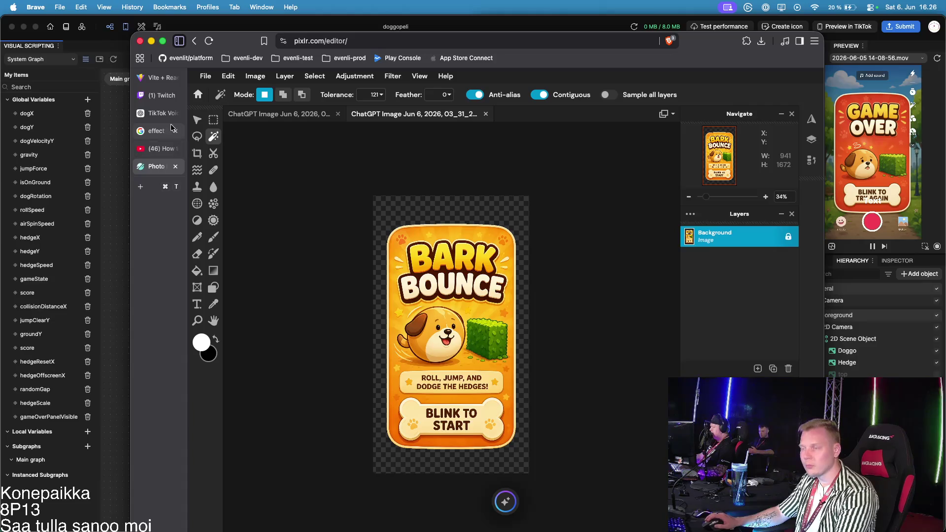
# Set wand tolerance to 26, test-select the dog's muzzle and left edge, then start a lasso at its ear
pyautogui.click(449, 400)
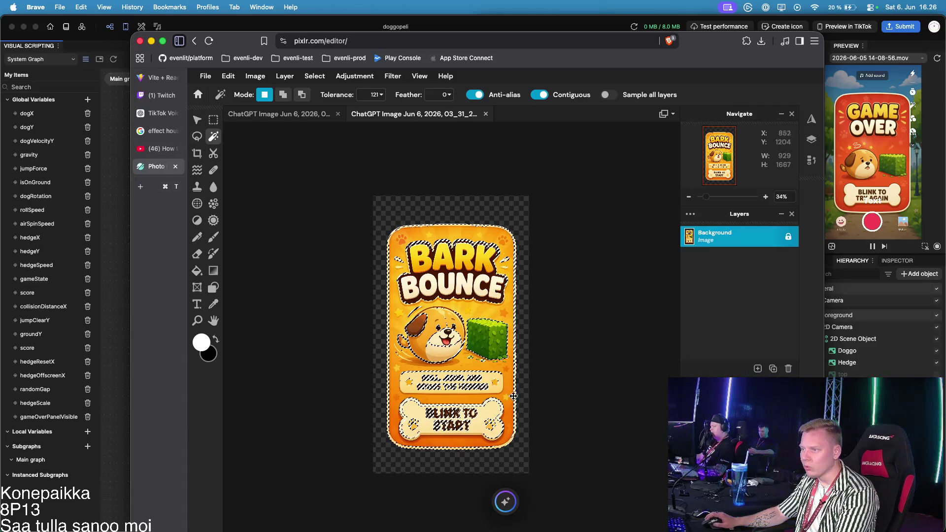
pyautogui.click(381, 95)
pyautogui.moveTo(333, 115); pyautogui.dragTo(301, 116)
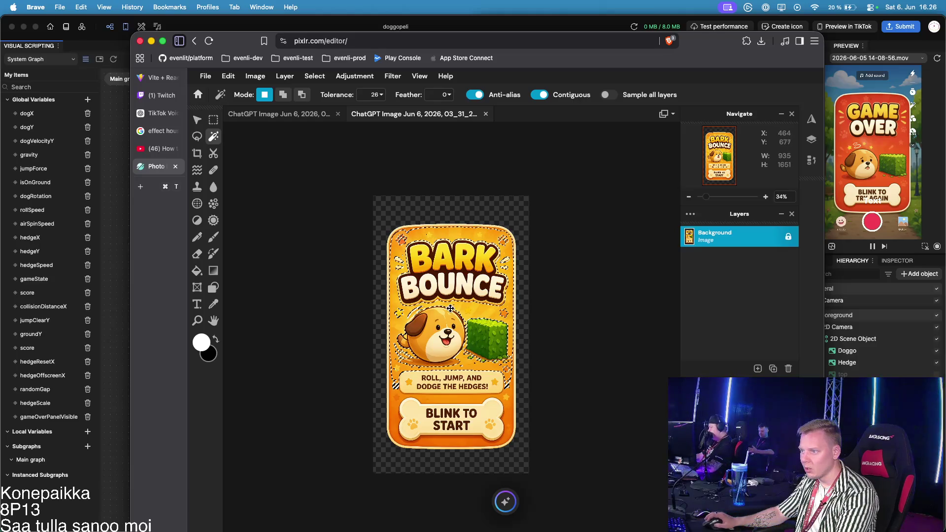
pyautogui.click(436, 345)
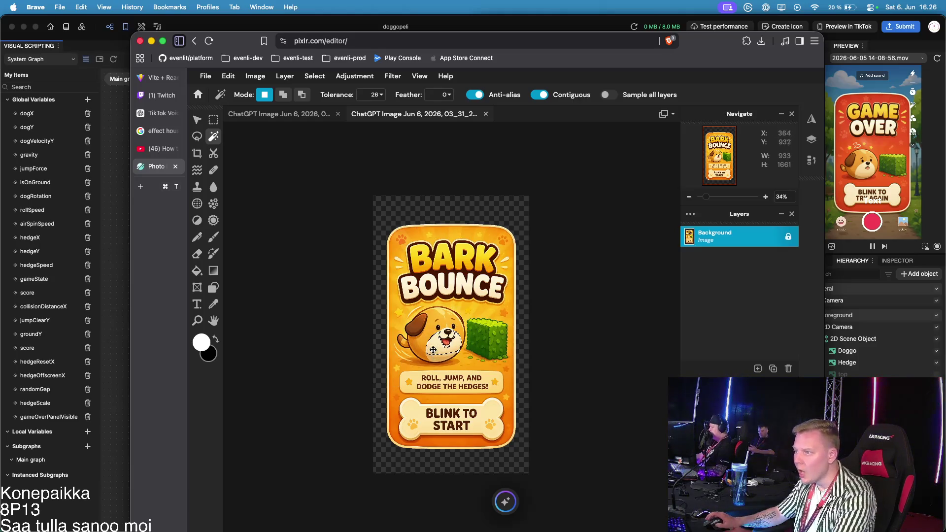
pyautogui.scroll(3, 415, 323)
pyautogui.scroll(5, 415, 323)
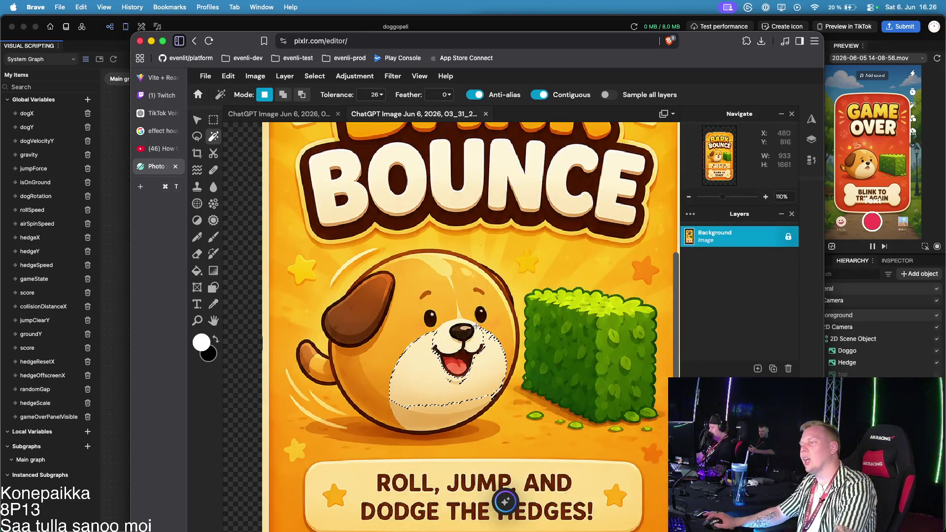
pyautogui.click(253, 208)
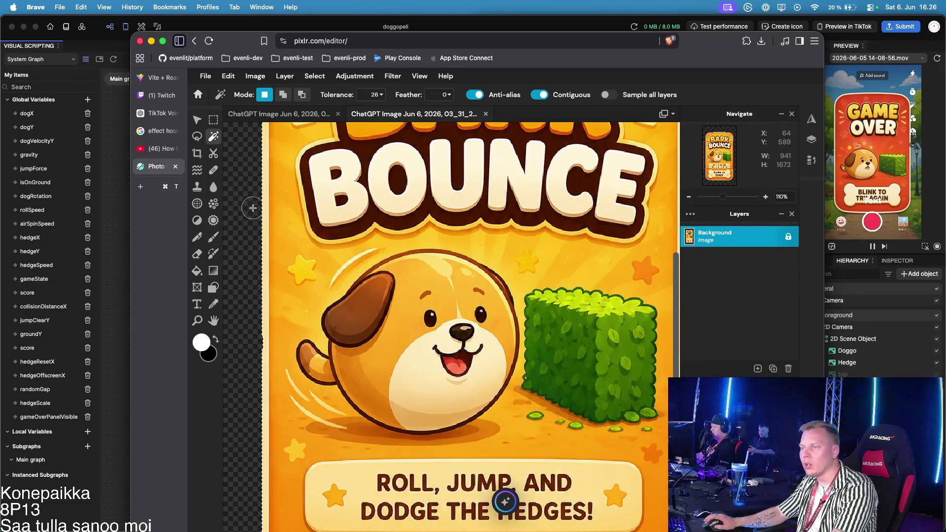
pyautogui.click(198, 136)
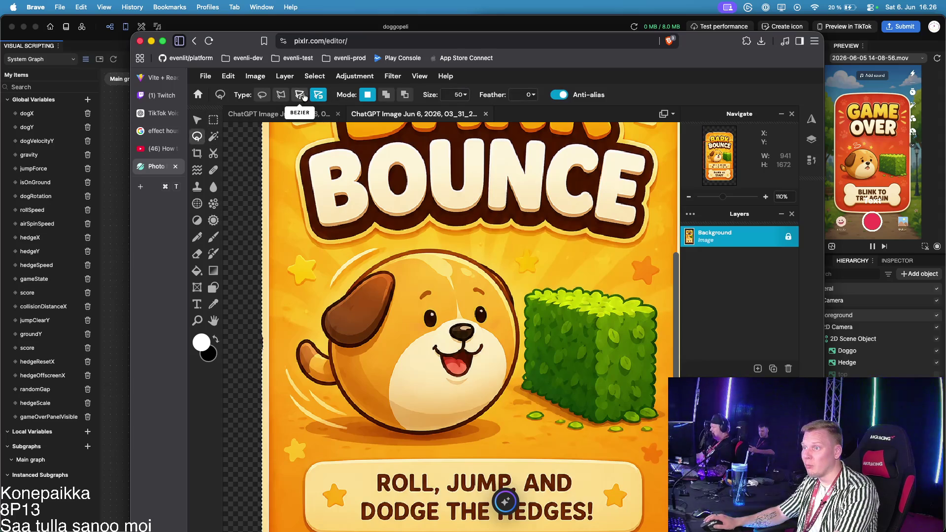
pyautogui.click(392, 255)
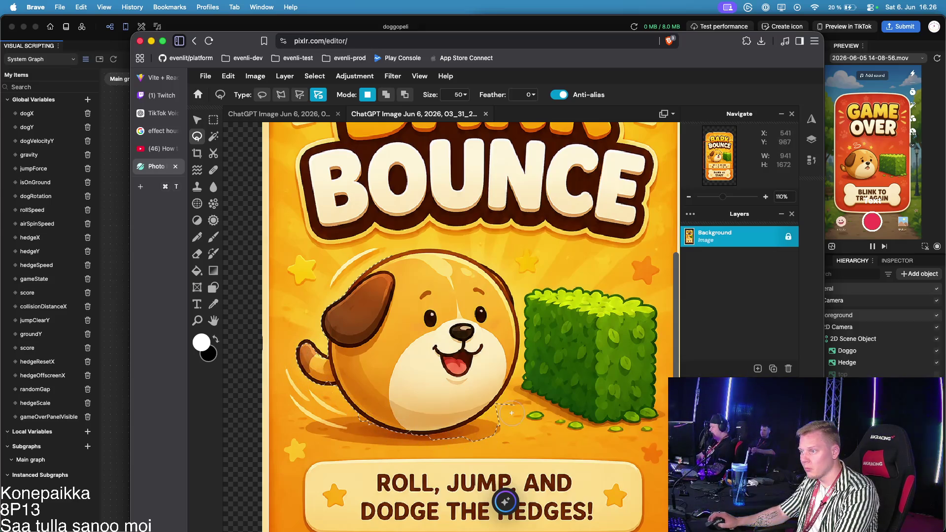
# Discard the unfinished dog outline and zoom out to 68% to see the full poster
pyautogui.press('Escape')
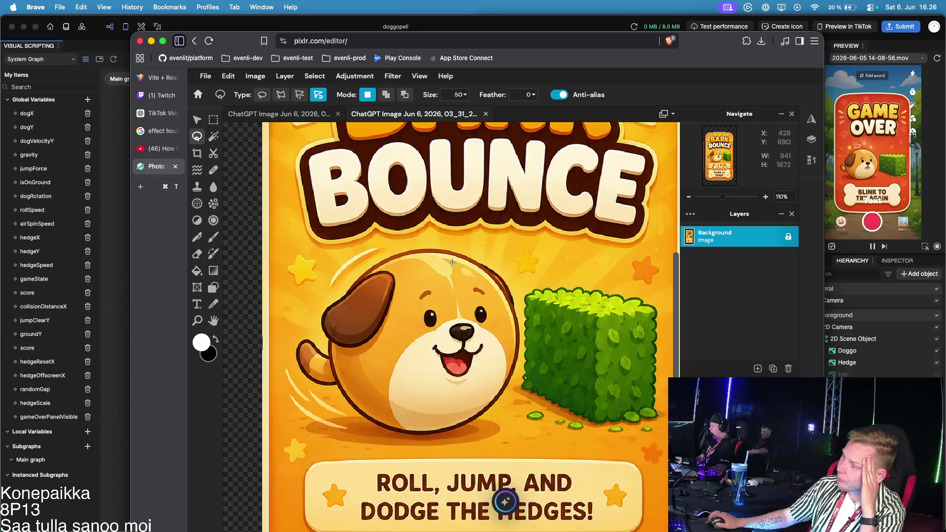
pyautogui.scroll(3, 447, 265)
pyautogui.scroll(-2, 370, 347)
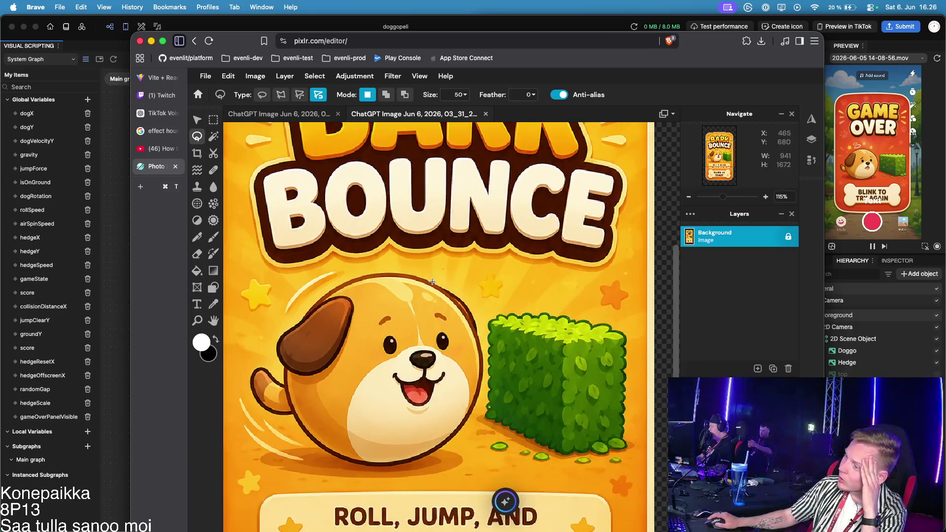
pyautogui.scroll(-3, 433, 282)
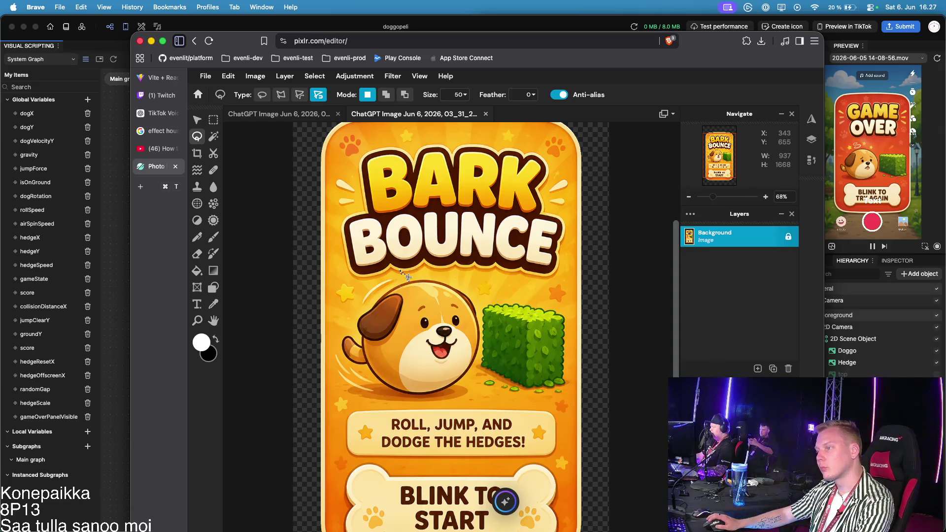
# Set Magic Wand tolerance to 106 and select the orange background and transparent border
pyautogui.click(213, 137)
pyautogui.click(402, 271)
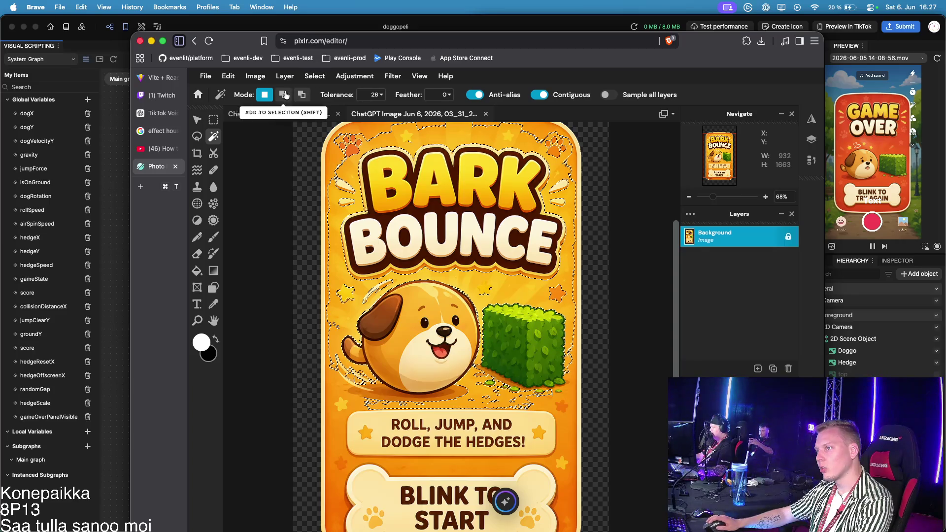
pyautogui.click(374, 95)
pyautogui.write('106')
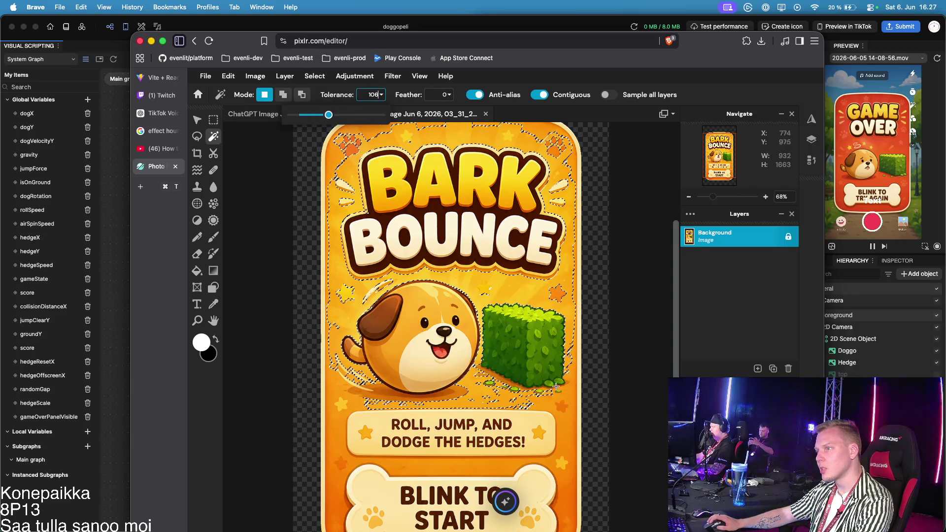
pyautogui.click(559, 403)
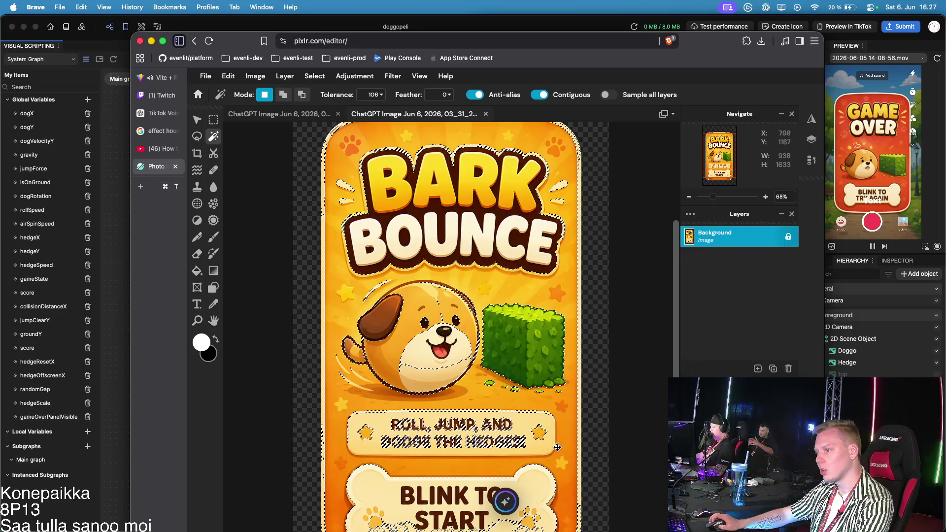
pyautogui.click(600, 362)
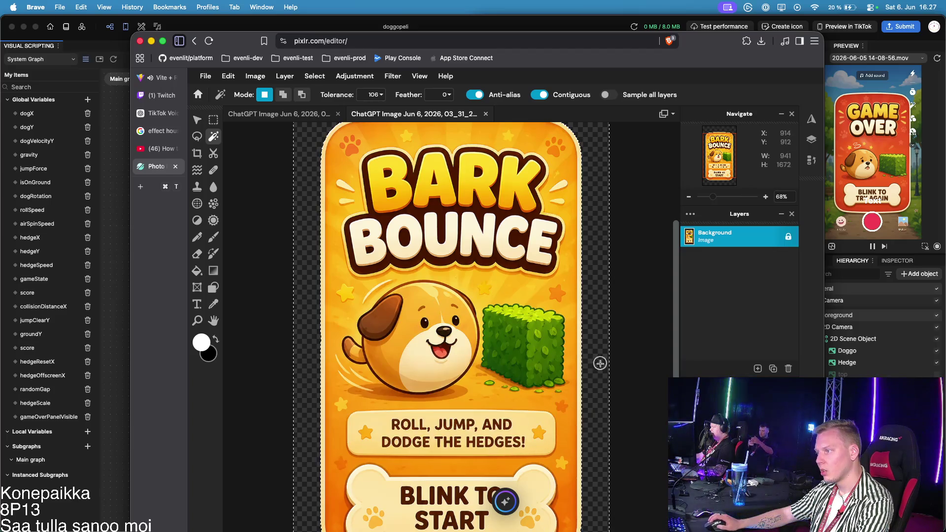
pyautogui.click(536, 180)
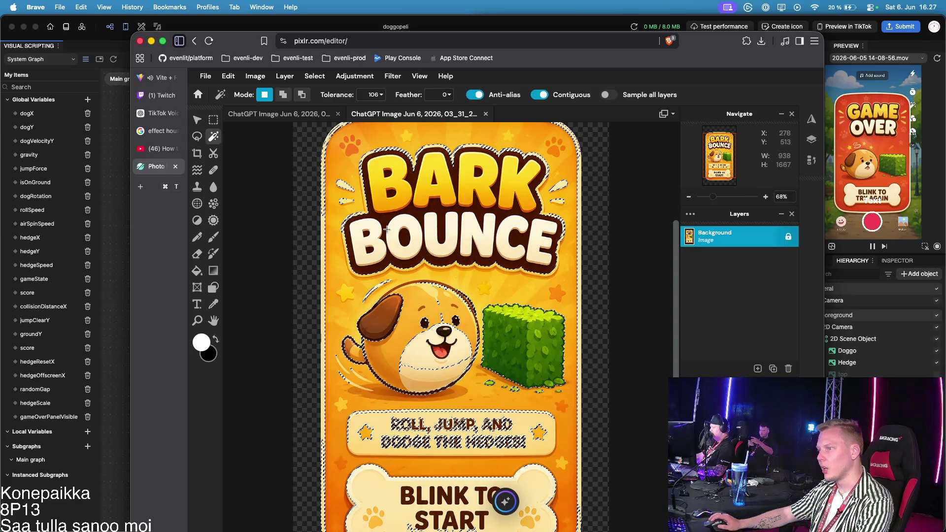
pyautogui.click(600, 315)
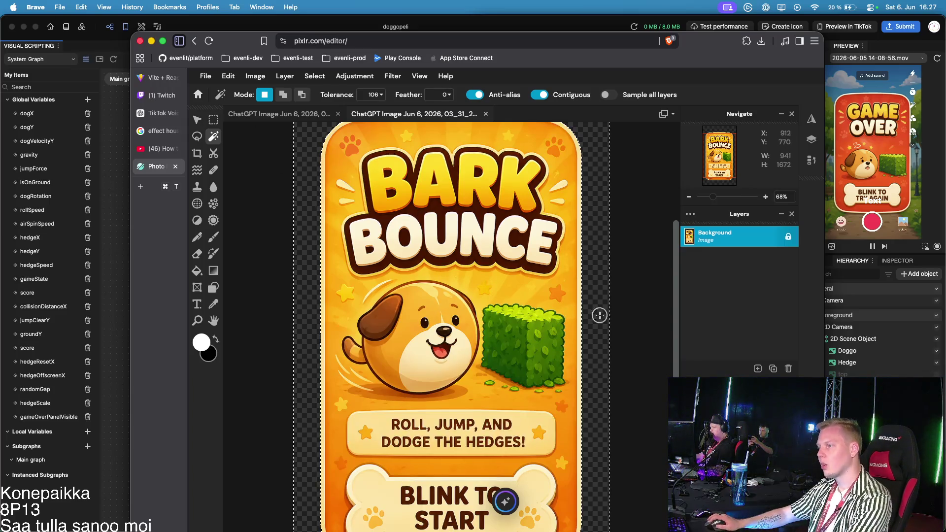
# Save the transparent Bark Bounce card as a 1,901 KB PNG download
pyautogui.scroll(2, 278, 205)
pyautogui.scroll(-3, 279, 205)
pyautogui.click(205, 76)
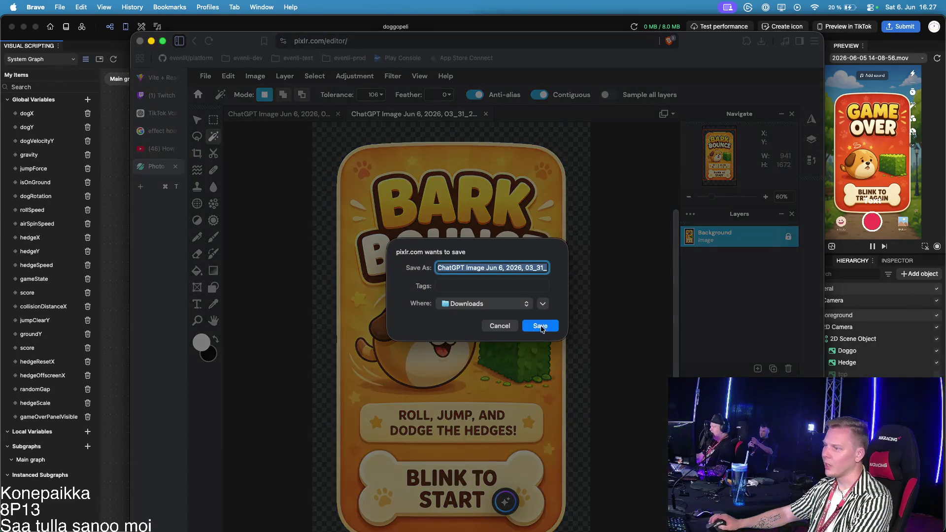
pyautogui.click(543, 326)
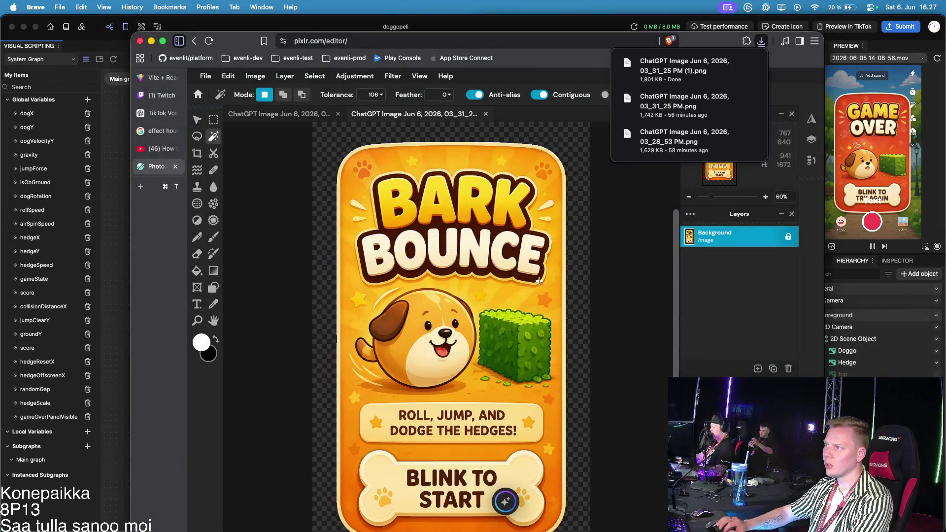
# Open chatgpt.com in a new tab and attach the downloaded Bark Bounce PNG
pyautogui.press('super+t')
pyautogui.write('chatgpt.com')
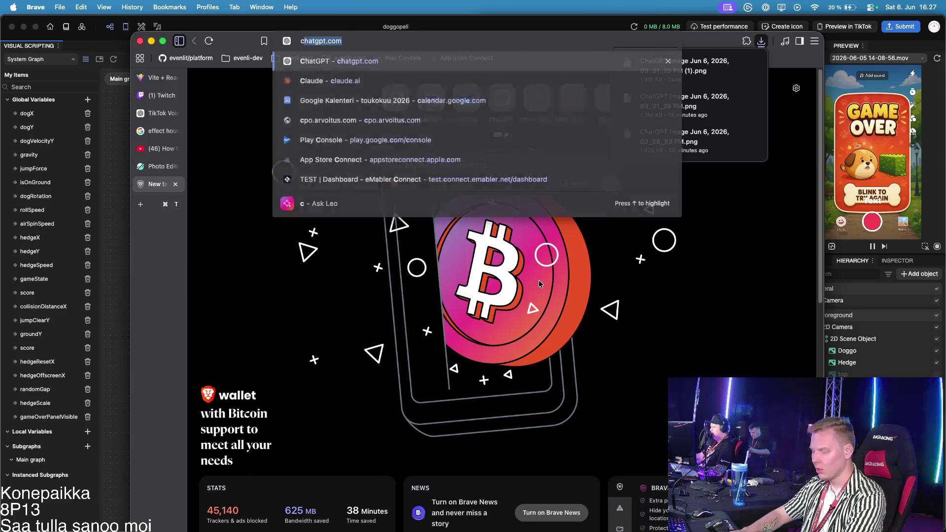
pyautogui.press('Return')
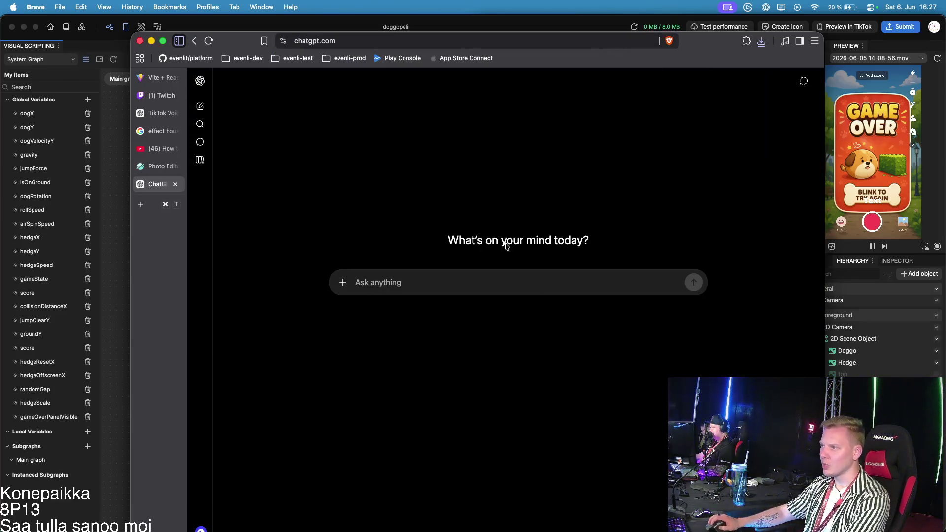
pyautogui.click(761, 41)
pyautogui.moveTo(696, 90)
pyautogui.mouseDown()
pyautogui.moveTo(663, 101)
pyautogui.moveTo(515, 224)
pyautogui.moveTo(448, 325)
pyautogui.mouseUp()
# Send a request to remove the image's background, then hide the browser window
pyautogui.write('Pls ')
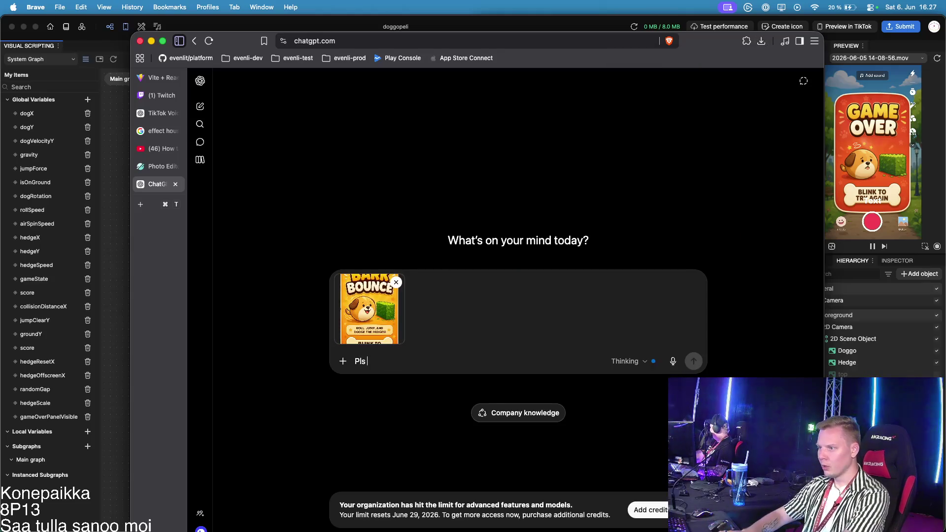
pyautogui.write('make the dog,')
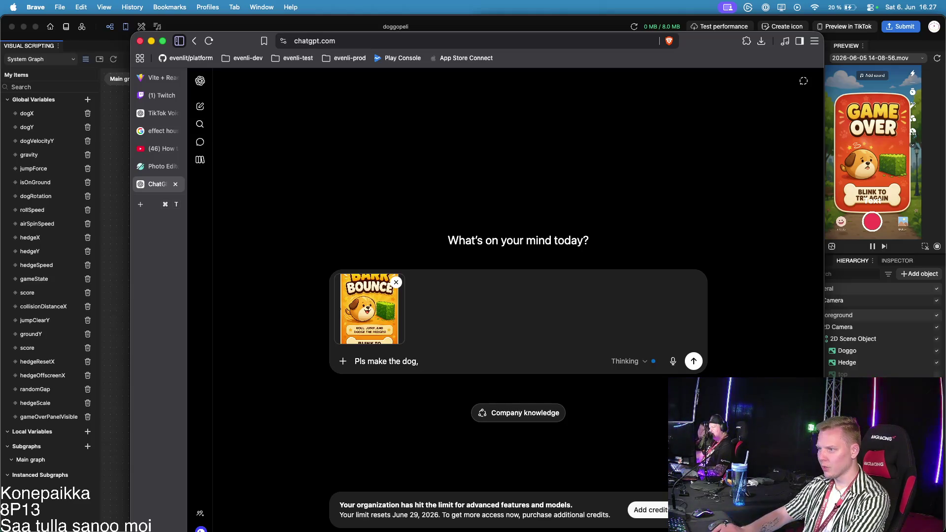
pyautogui.press('BackSpace')
pyautogui.hotkey('shift', 'alt', 'Left')
pyautogui.press('BackSpace')
pyautogui.hotkey('shift', 'alt', 'Left')
pyautogui.hotkey('shift', 'alt', 'Left')
pyautogui.press('BackSpace')
pyautogui.write('remove all')
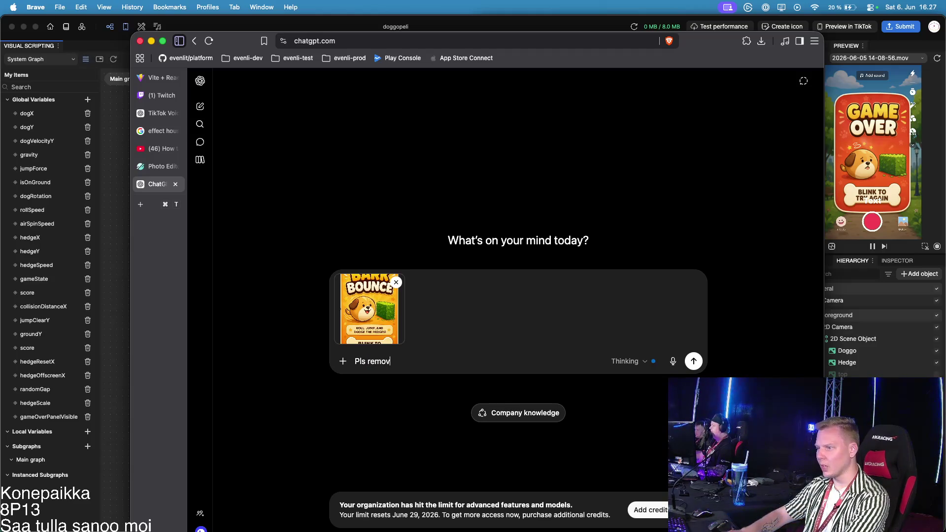
pyautogui.hotkey('alt', 'BackSpace')
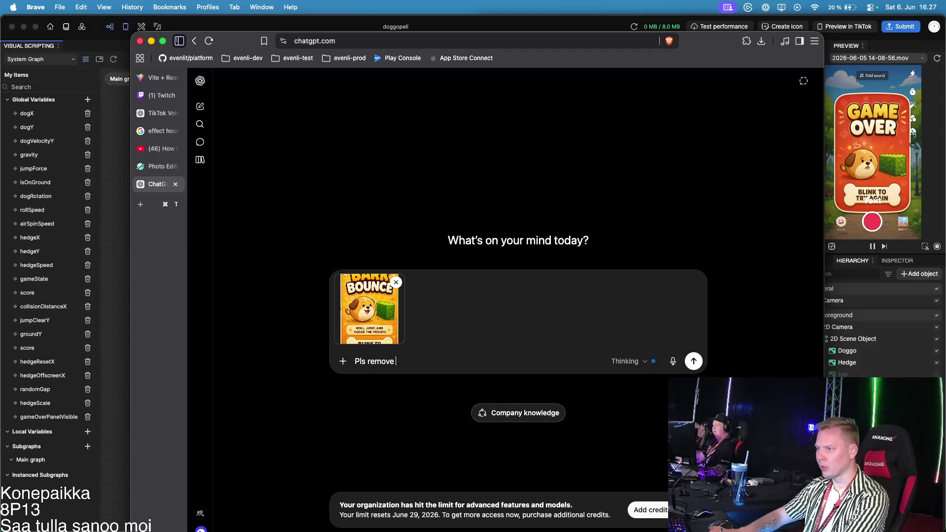
pyautogui.write('the backhgo')
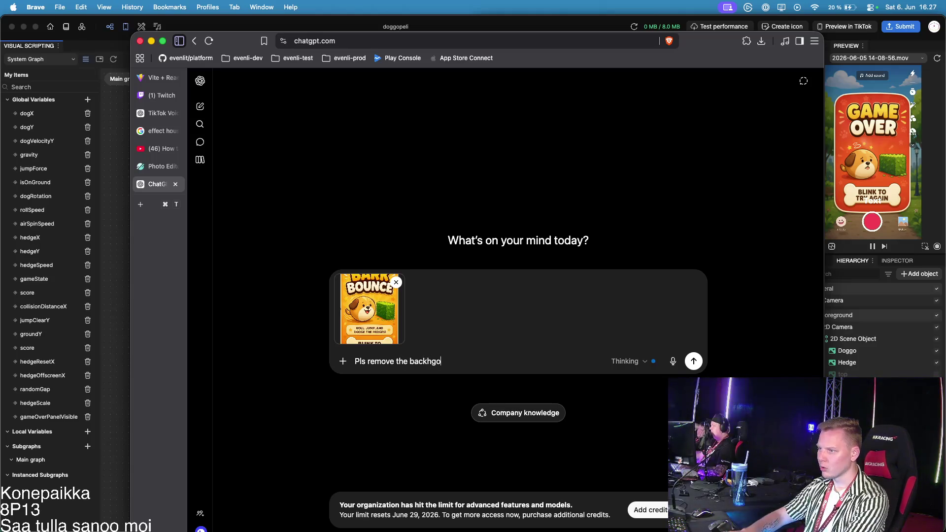
pyautogui.press('BackSpace')
pyautogui.press('BackSpace')
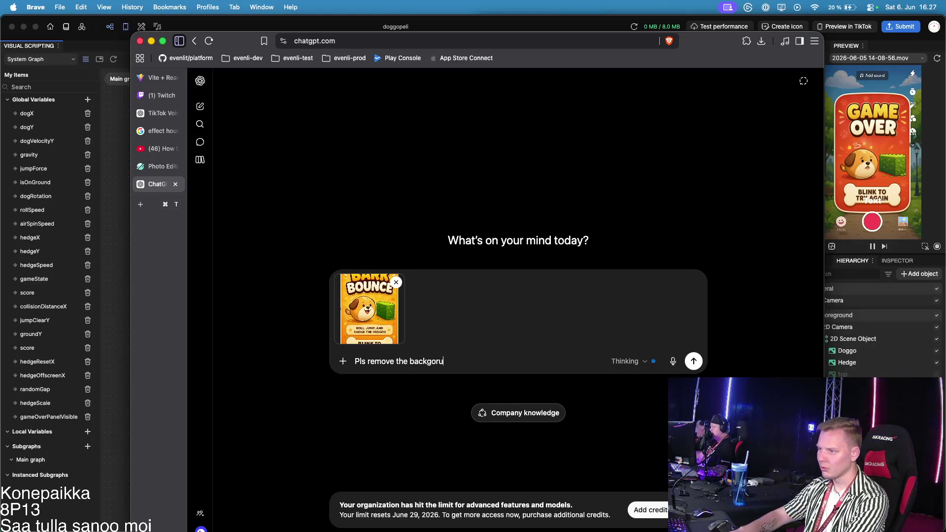
pyautogui.write('n')
pyautogui.press('Return')
pyautogui.hotkey('ctrl', 'alt', 'Left')
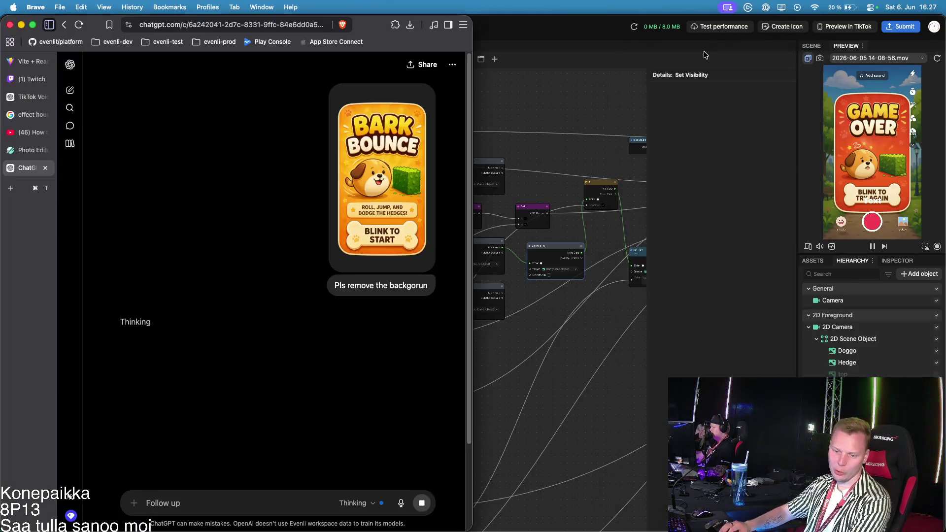
pyautogui.press('super+m')
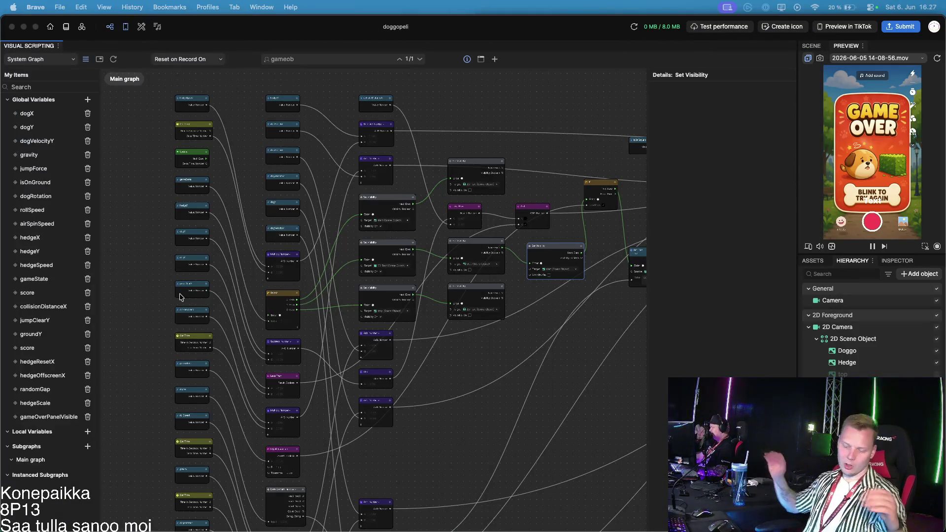